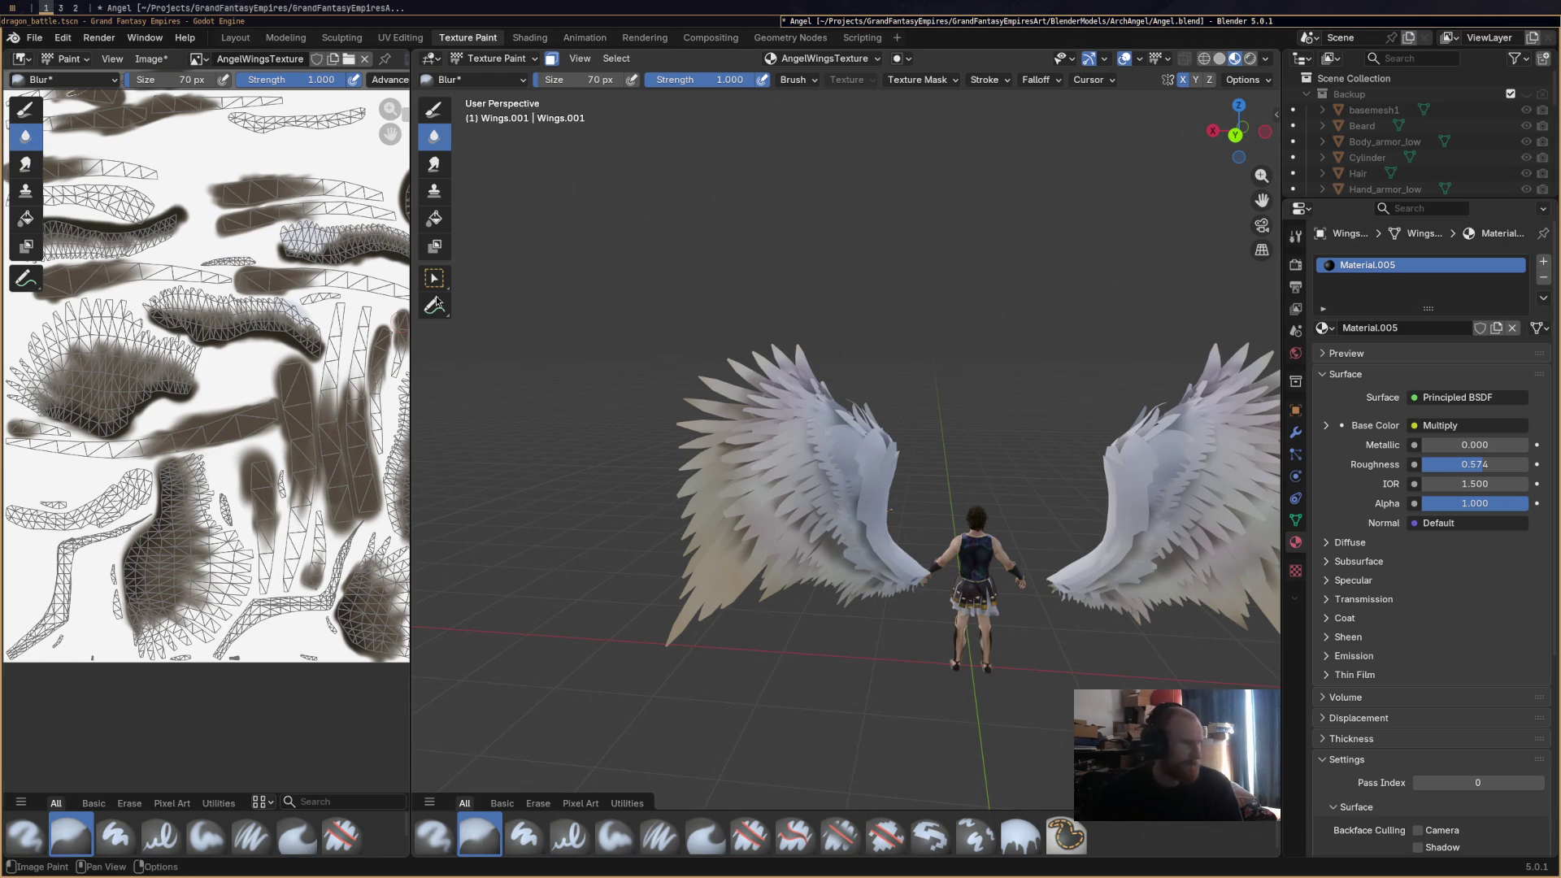
# Turn the wings toward the viewer, pick the Airbrush, and paint a light stroke on the right wing.
pyautogui.moveTo(790, 310); pyautogui.dragTo(716, 313, button='middle')
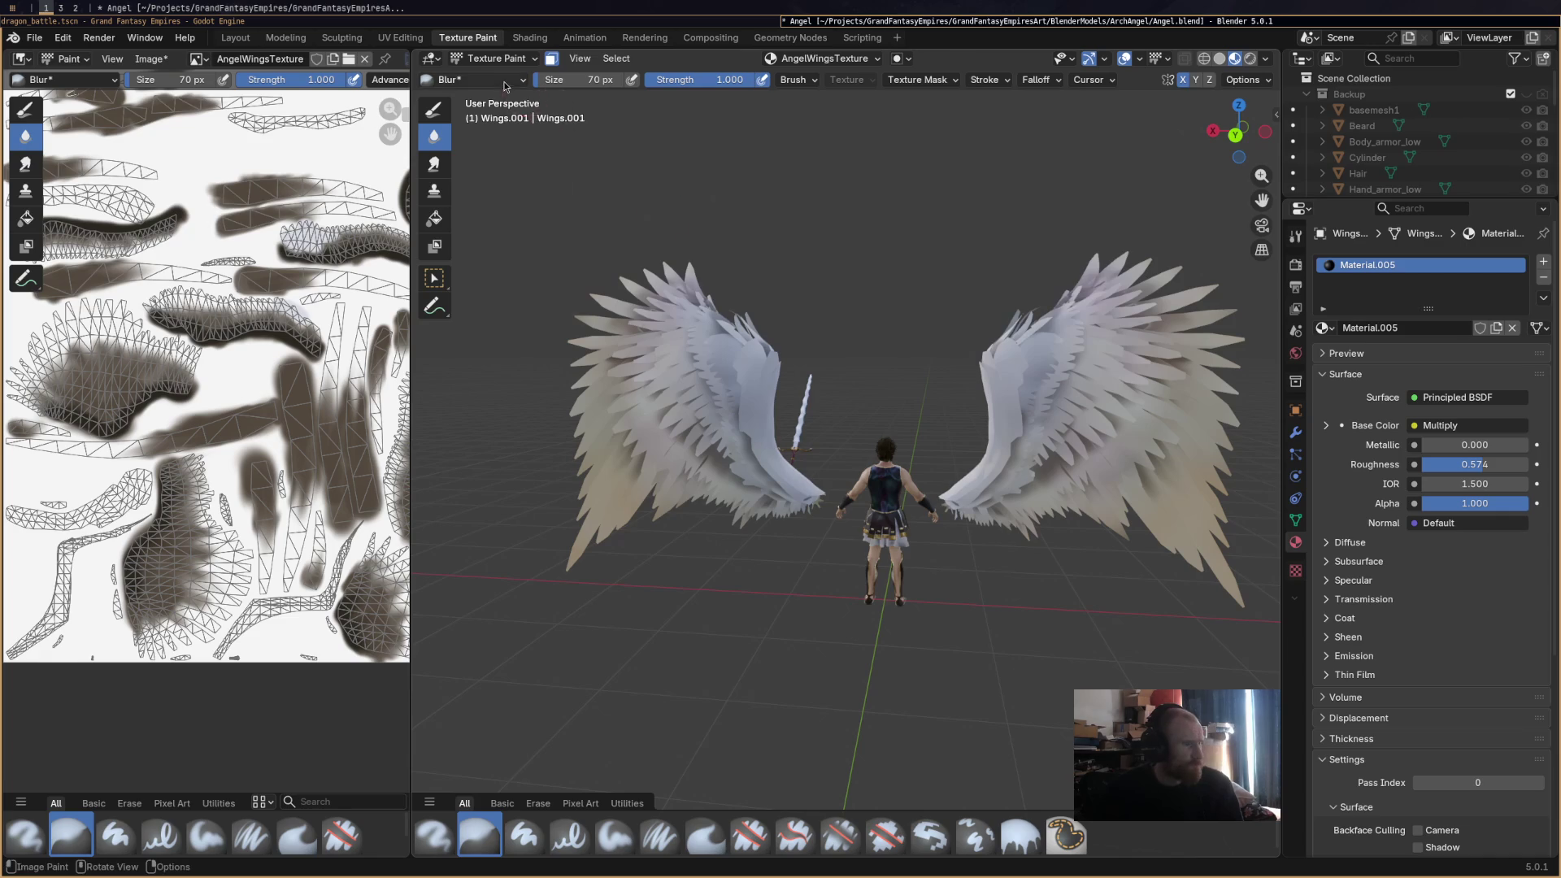
pyautogui.click(480, 79)
pyautogui.click(220, 151)
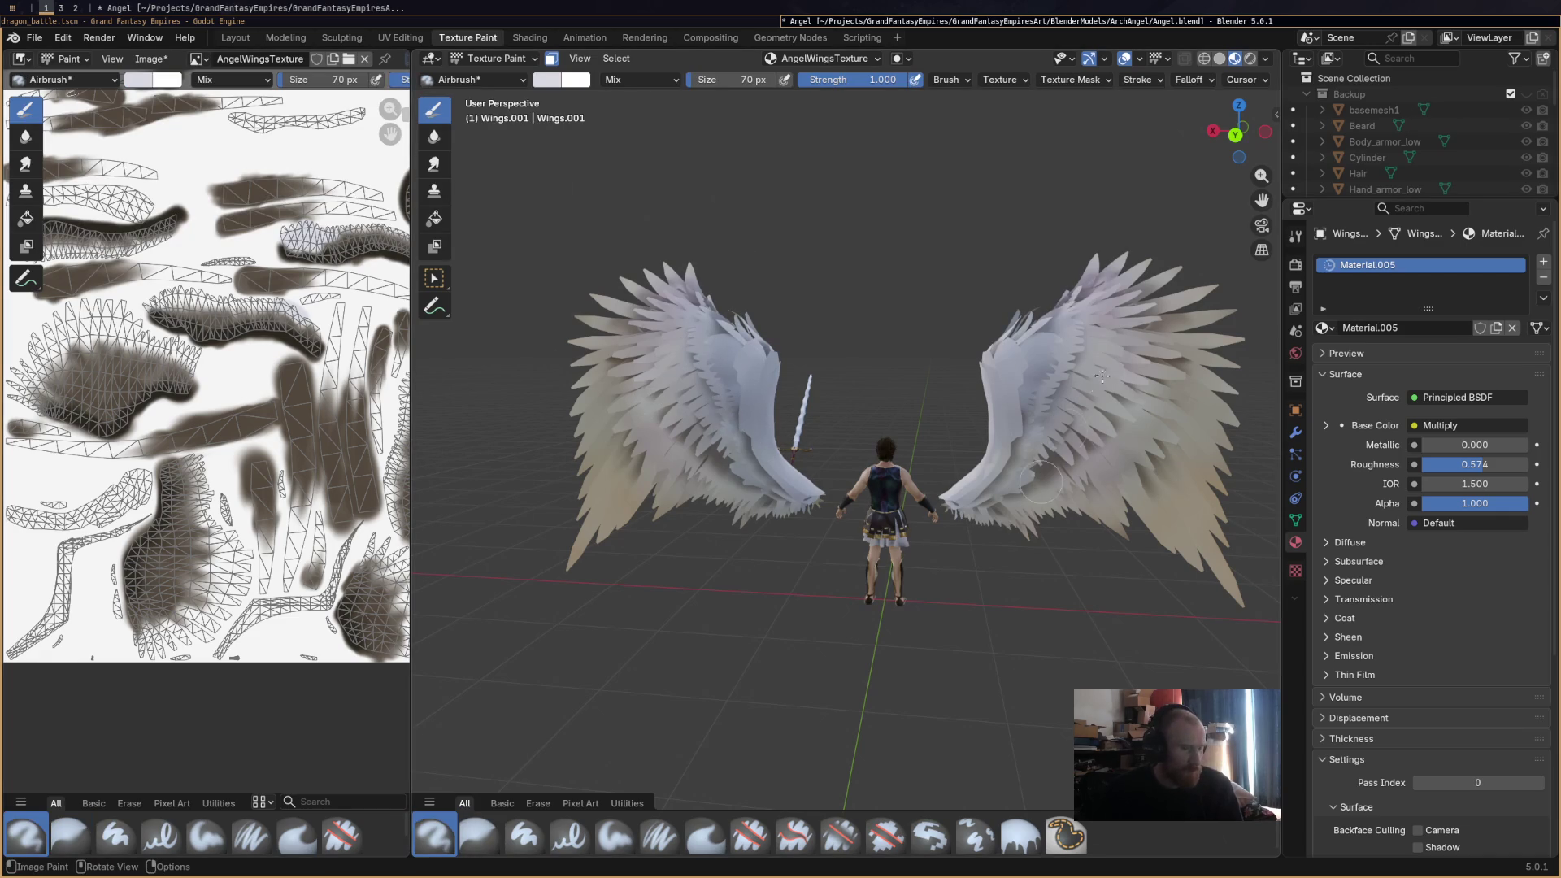
pyautogui.moveTo(1170, 430); pyautogui.dragTo(1142, 460)
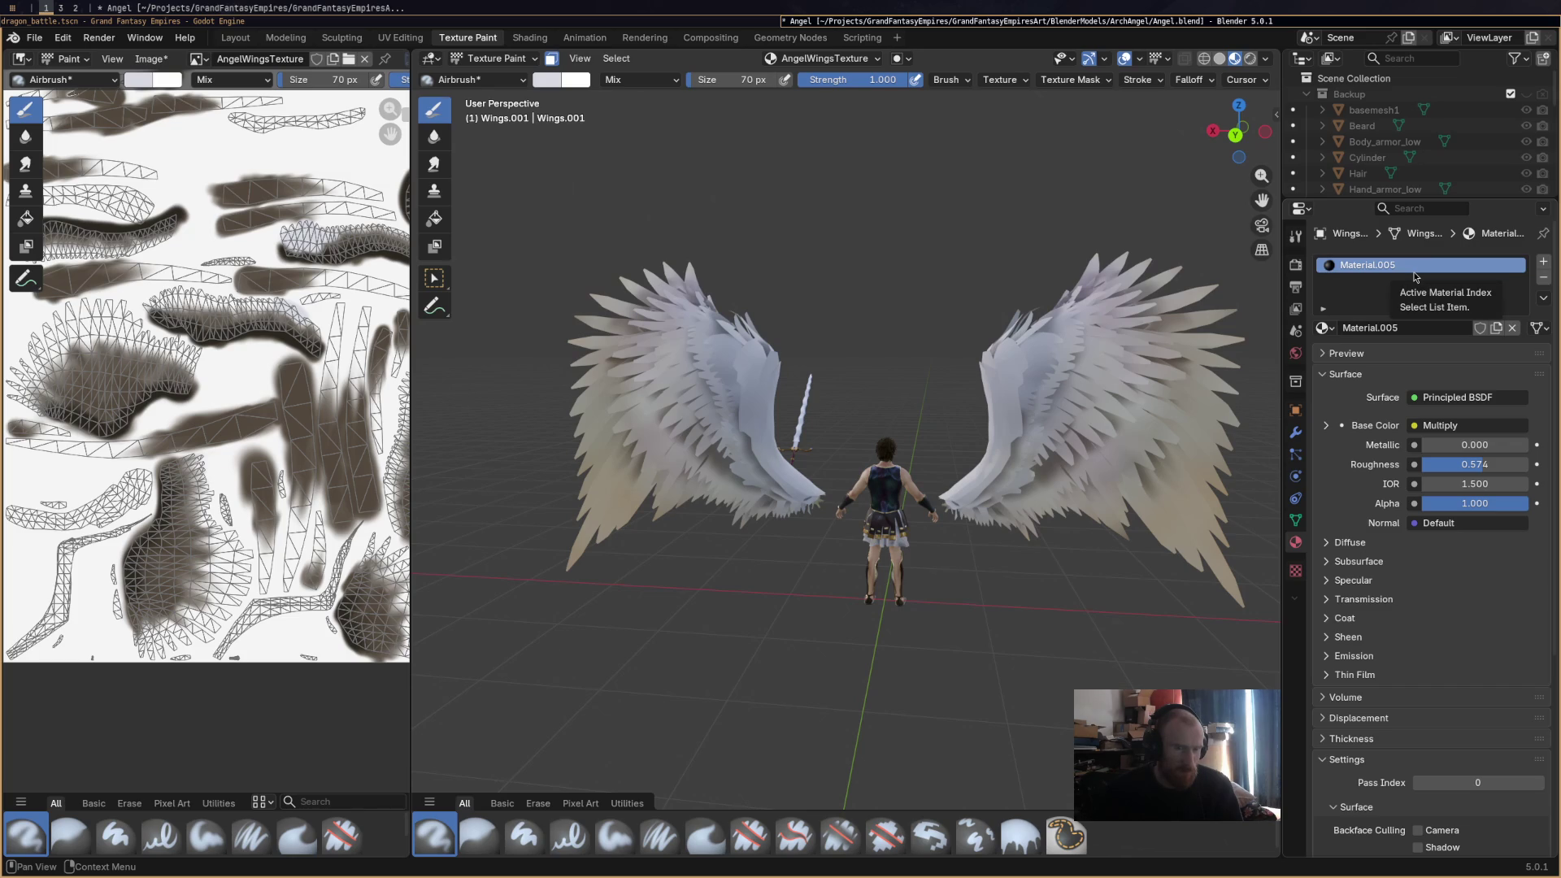
# In Shading, rename Material.005 to WingsMat, give it a fake user, and save.
pyautogui.click(650, 42)
pyautogui.click(529, 38)
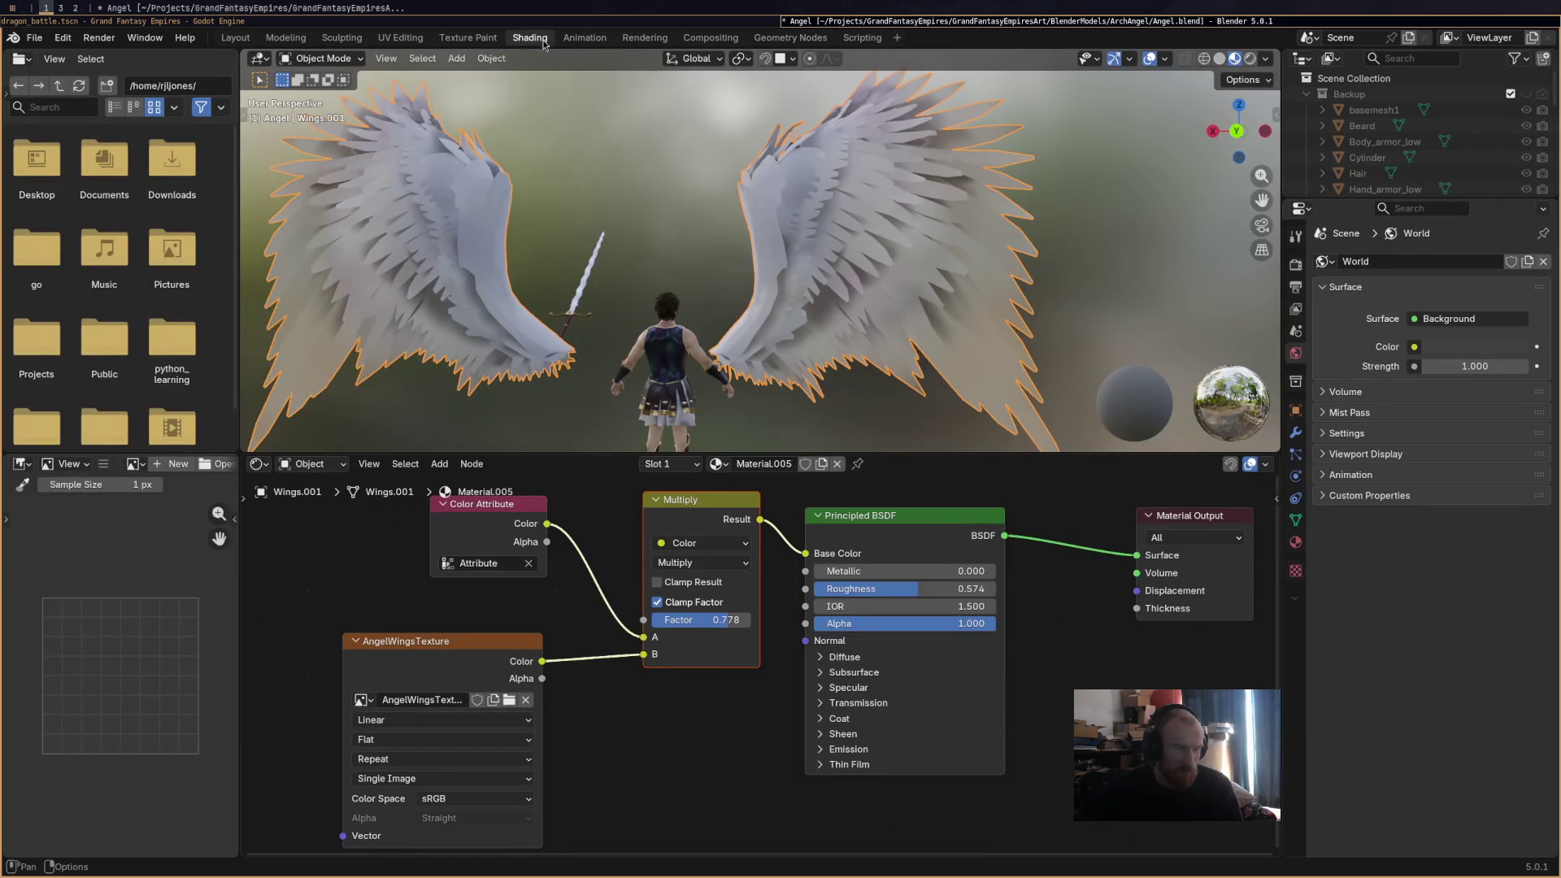
pyautogui.click(783, 464)
pyautogui.write('Wings')
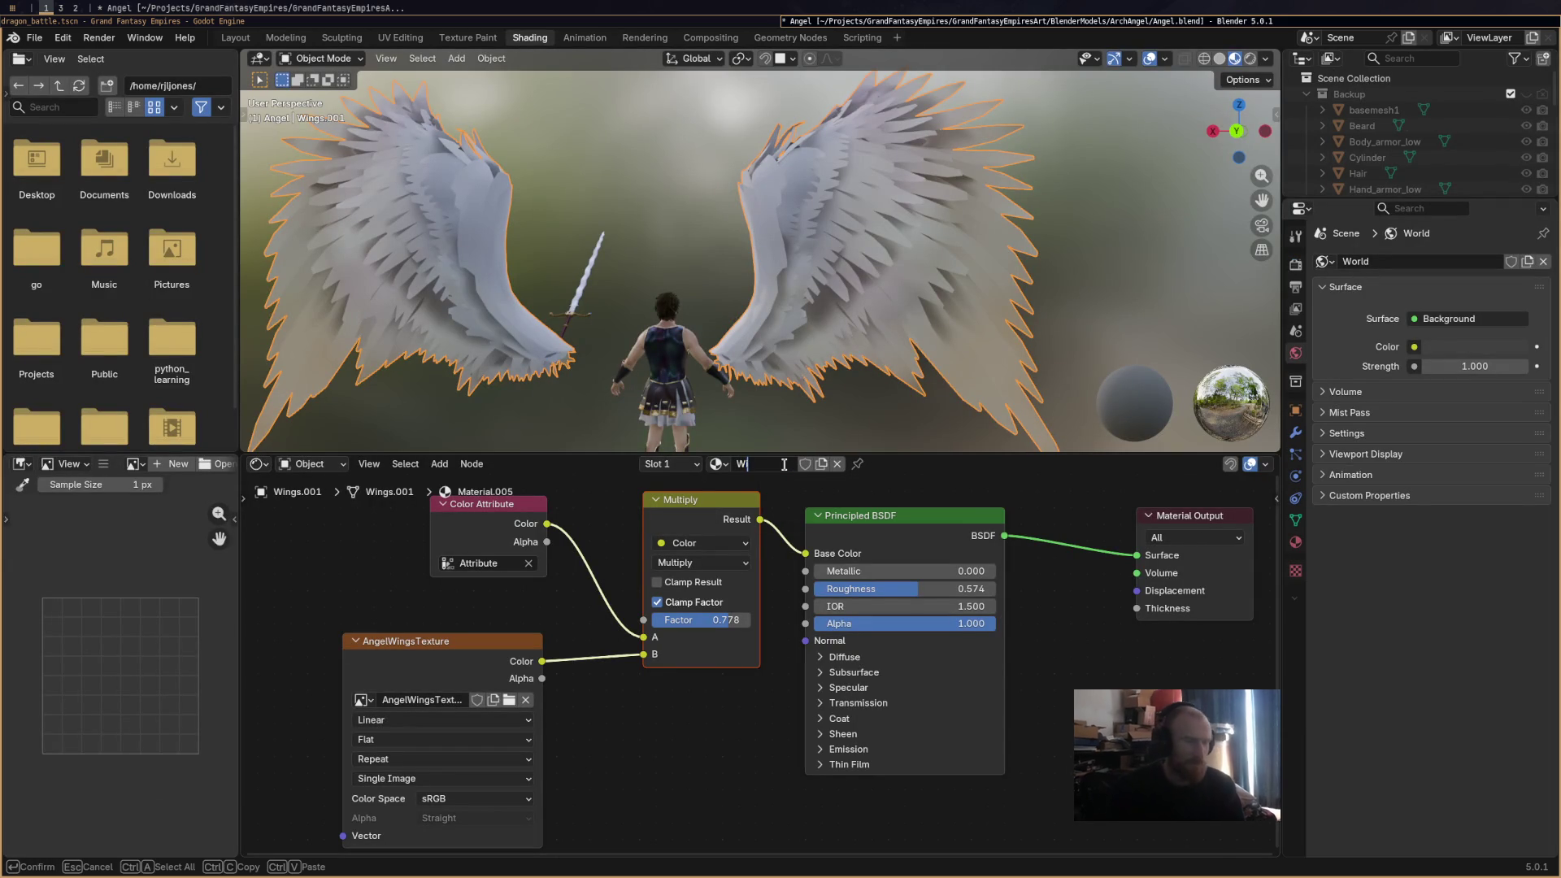
pyautogui.write('Mat')
pyautogui.press('Return')
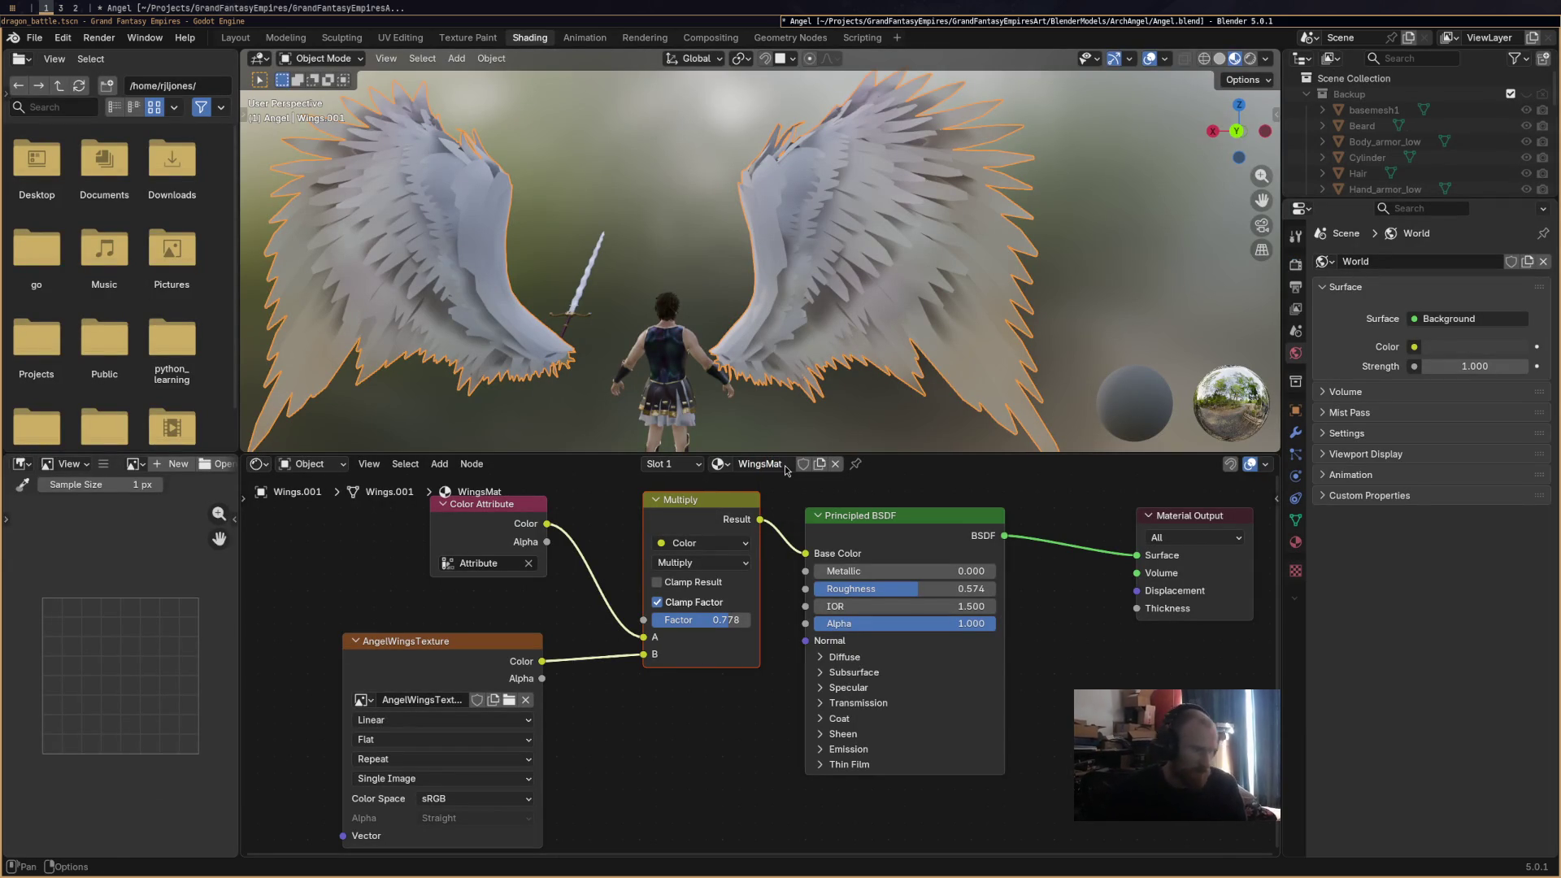
pyautogui.click(802, 464)
pyautogui.hotkey('ctrl', 's')
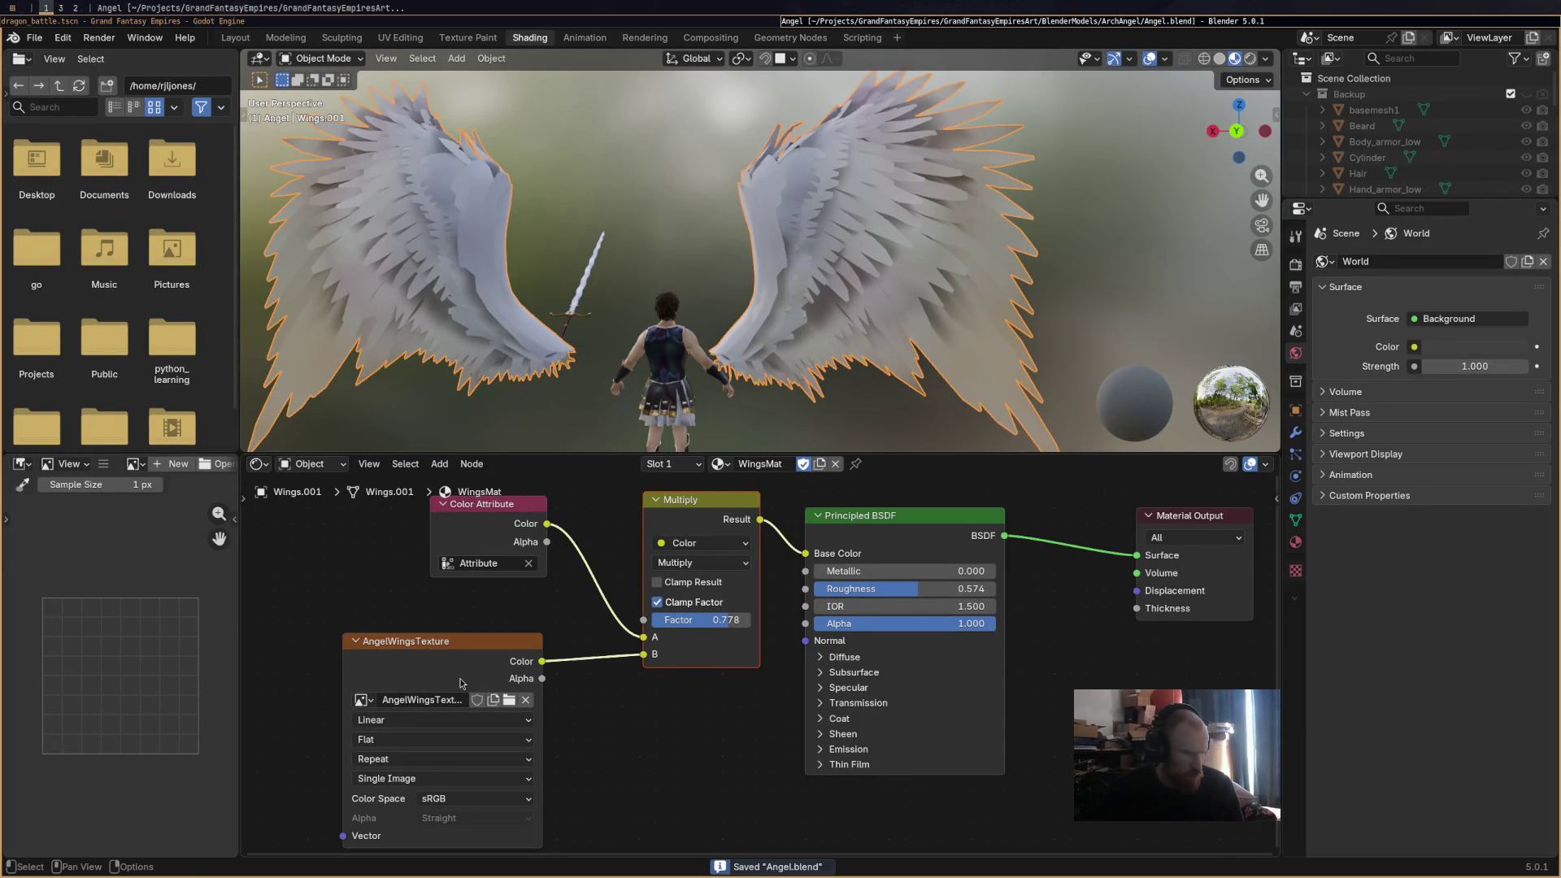
# Set the Multiply factor to 1.000, save, and go back to Texture Paint.
pyautogui.moveTo(466, 646)
pyautogui.mouseDown()
pyautogui.moveTo(496, 646)
pyautogui.moveTo(496, 628)
pyautogui.mouseUp()
pyautogui.moveTo(703, 619); pyautogui.dragTo(756, 620)
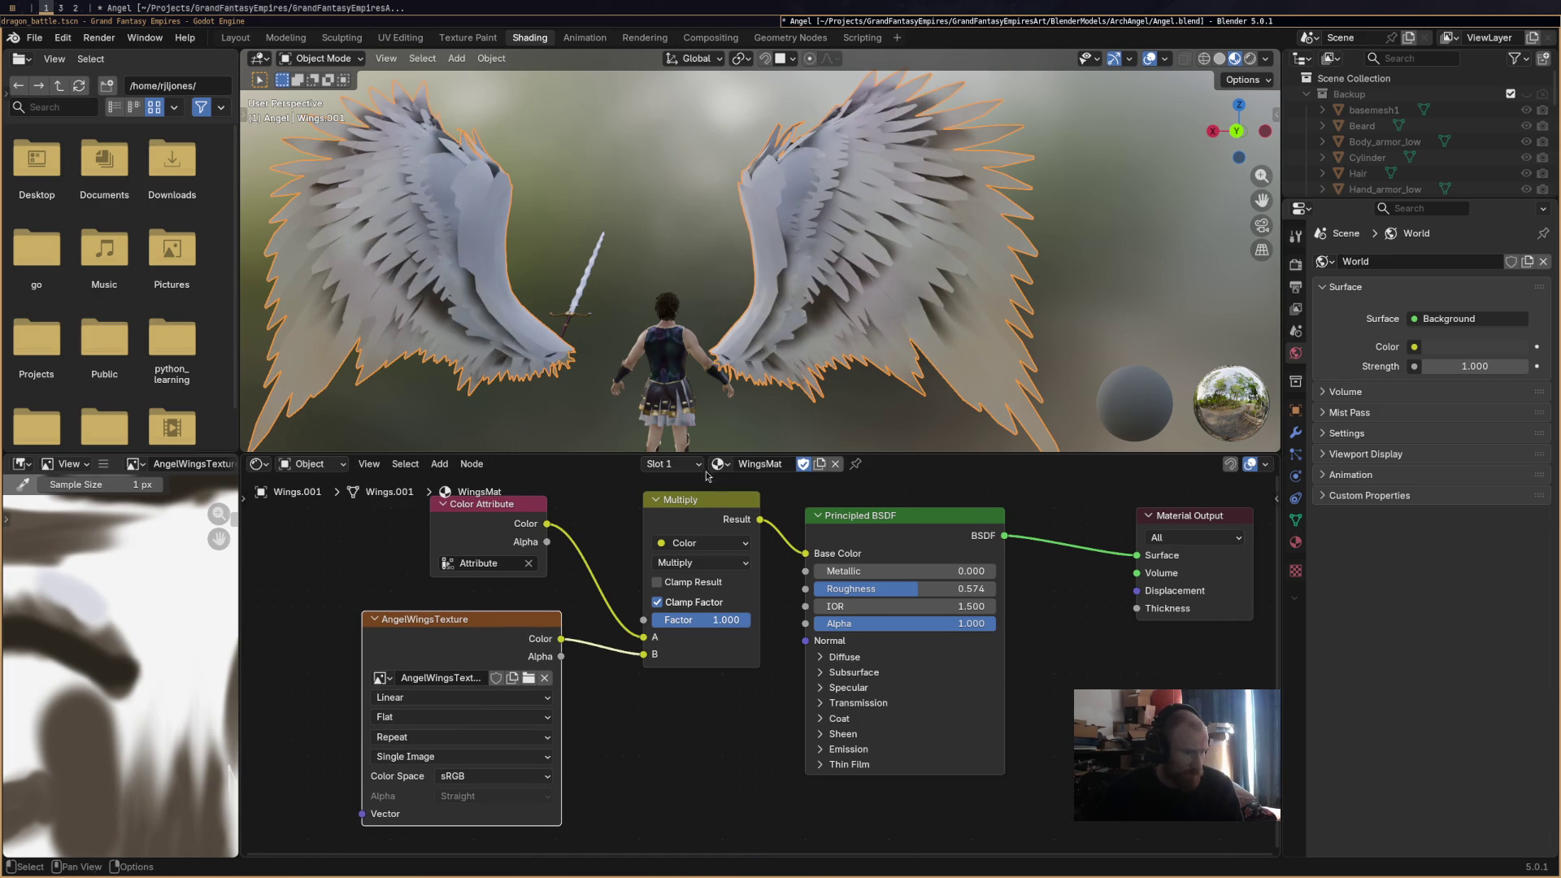
pyautogui.scroll(-5, 687, 370)
pyautogui.moveTo(687, 370)
pyautogui.mouseDown(button='middle')
pyautogui.moveTo(758, 382)
pyautogui.moveTo(736, 246)
pyautogui.mouseUp(button='middle')
pyautogui.hotkey('ctrl', 's')
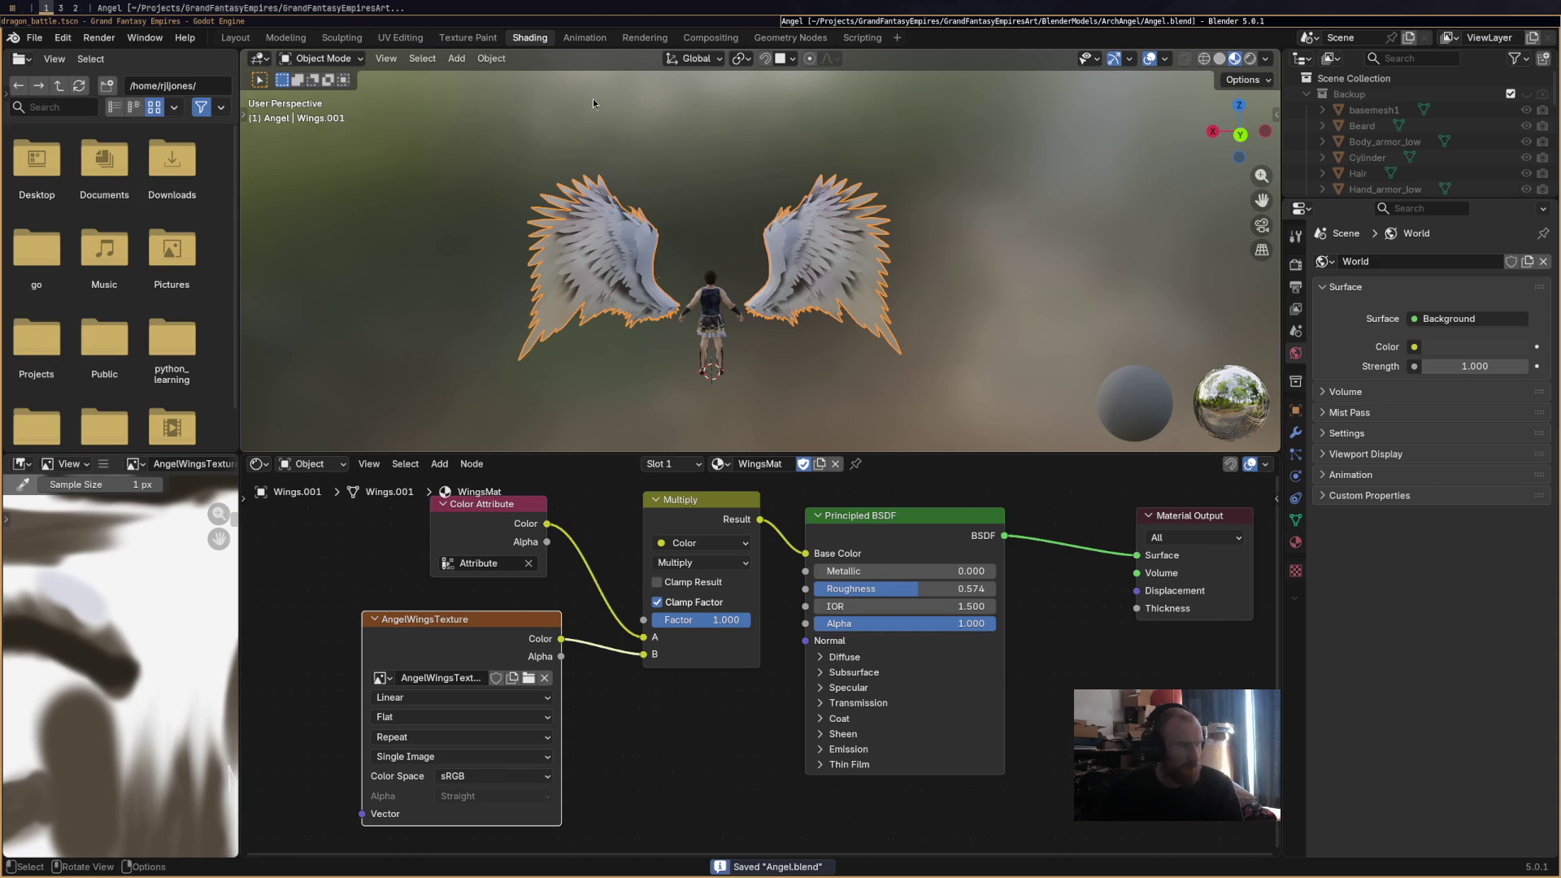
pyautogui.click(467, 37)
# Zoom the viewport, then switch to Firefox showing the Blender 4.0 Texture Painting tutorial.
pyautogui.scroll(3, 818, 348)
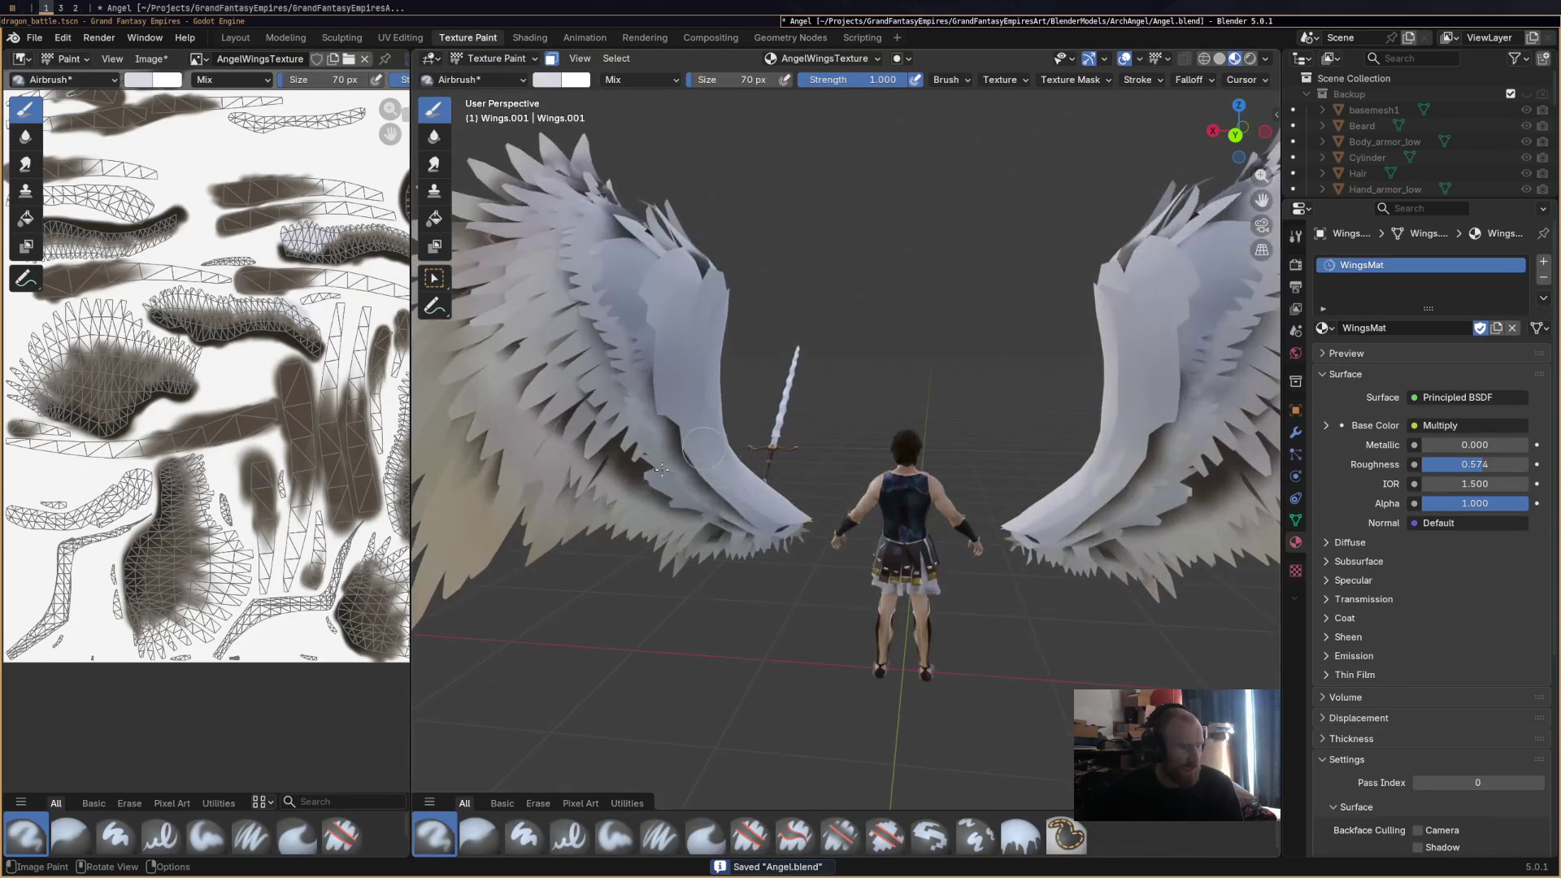
pyautogui.scroll(-2, 645, 472)
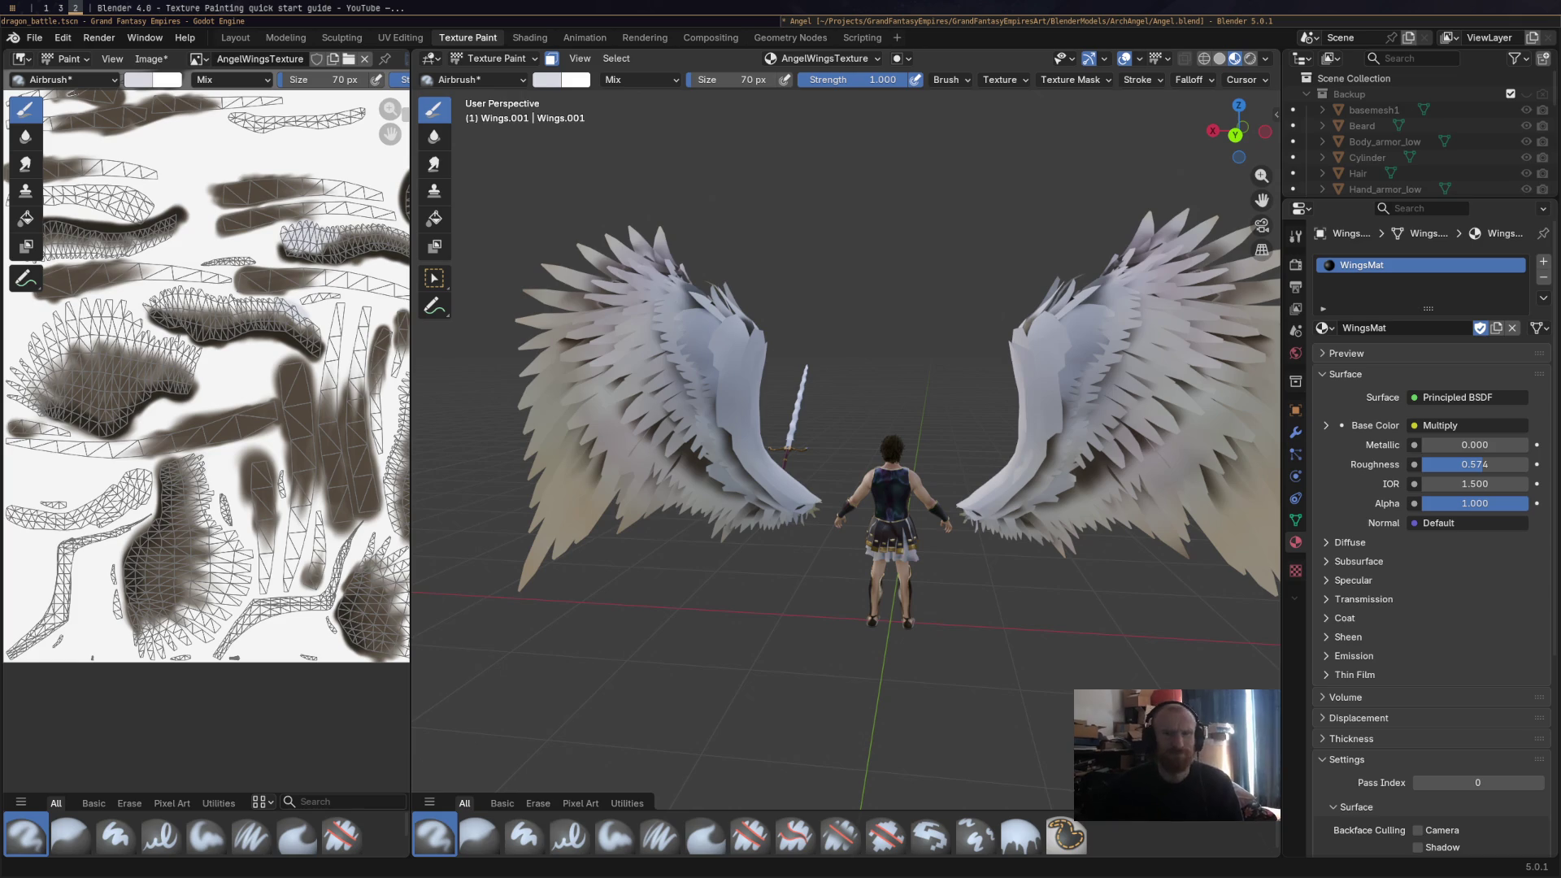
pyautogui.press('super+1')
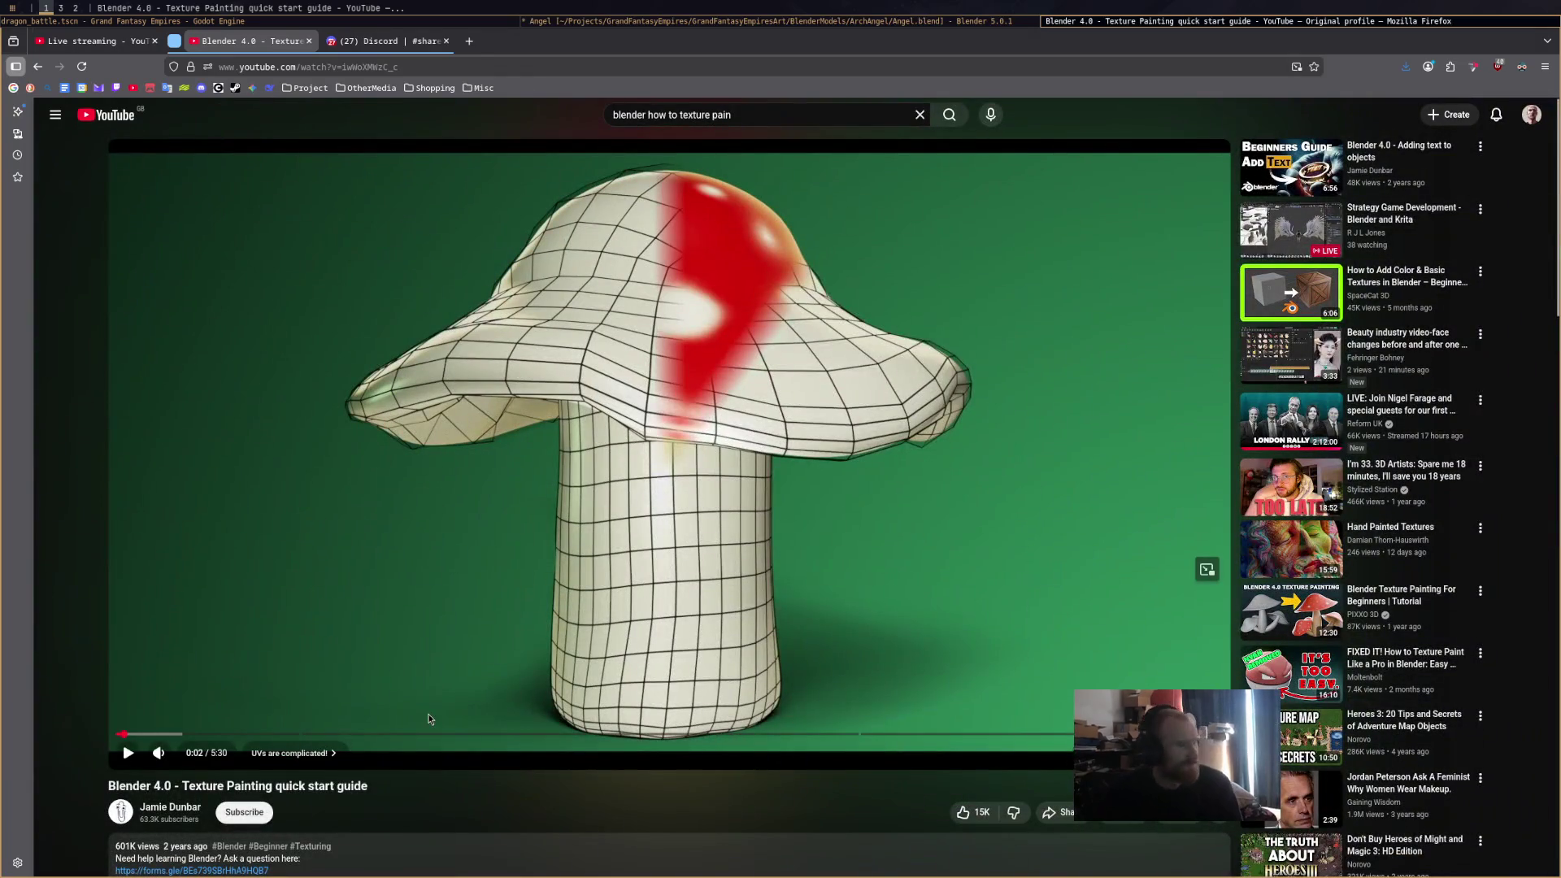
# Play the Texture Painting quick start guide and widen it to theater mode.
pyautogui.click(528, 639)
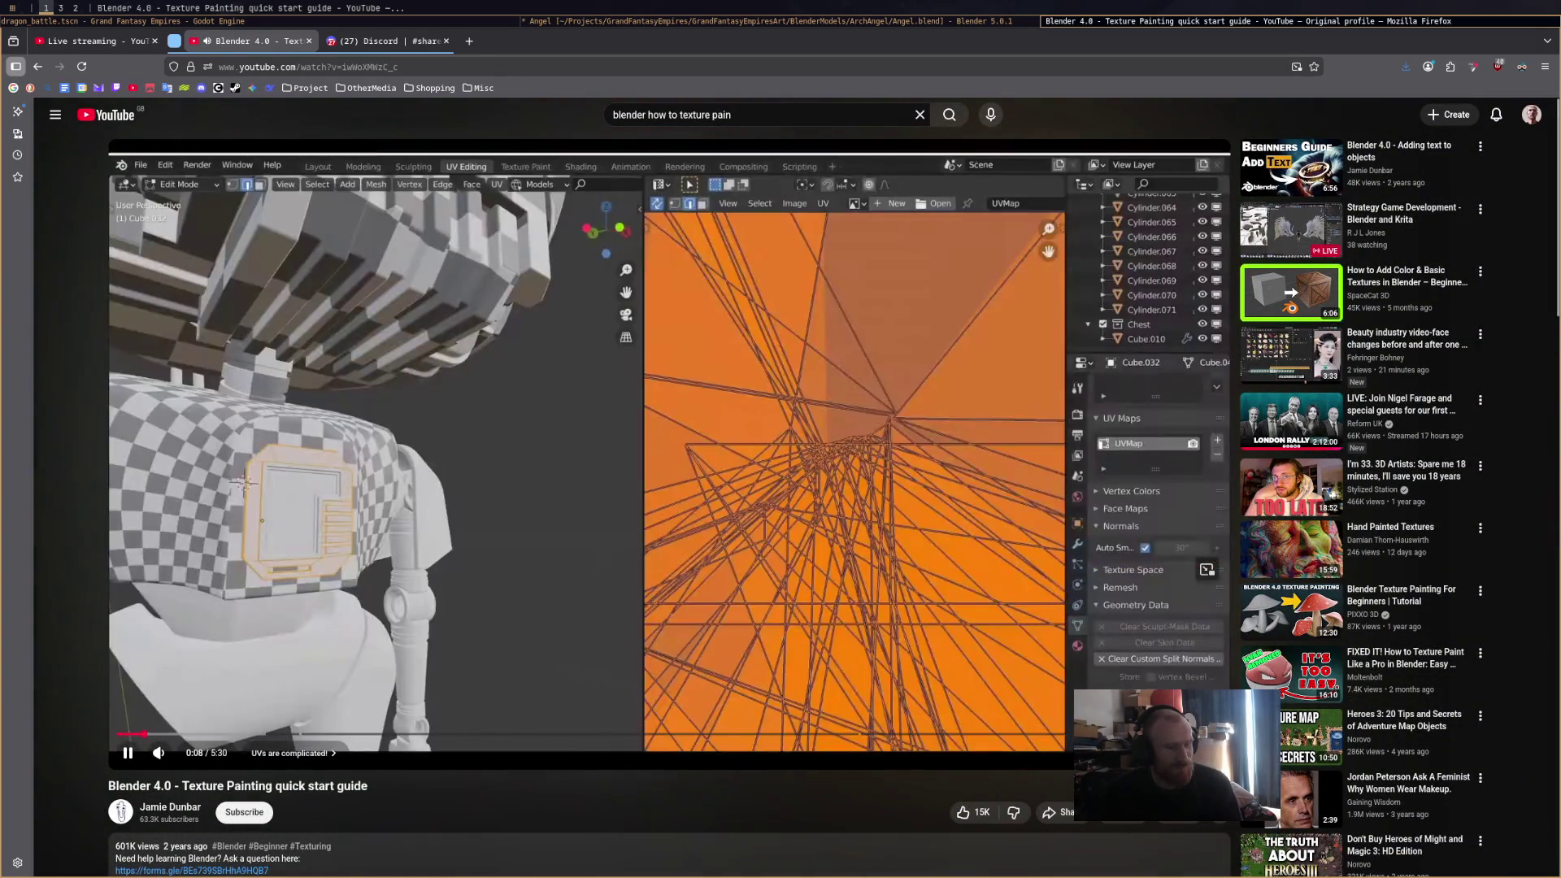
pyautogui.press('t')
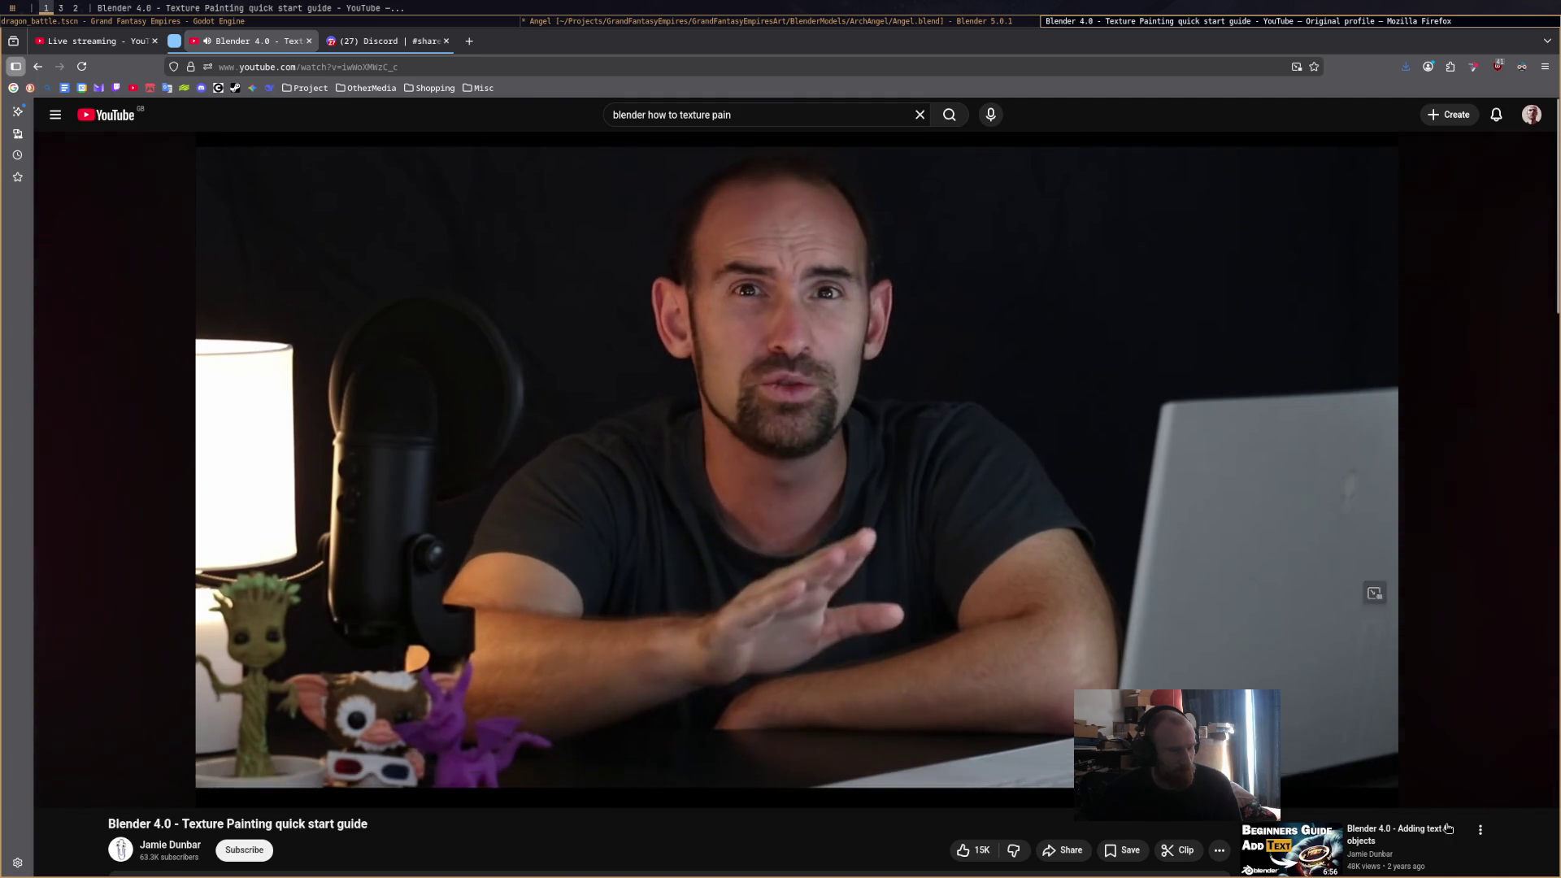
# Set the tutorial's playback speed to 1.75, pause it at 4:25, and switch back to Blender.
pyautogui.click(1473, 794)
pyautogui.click(1468, 715)
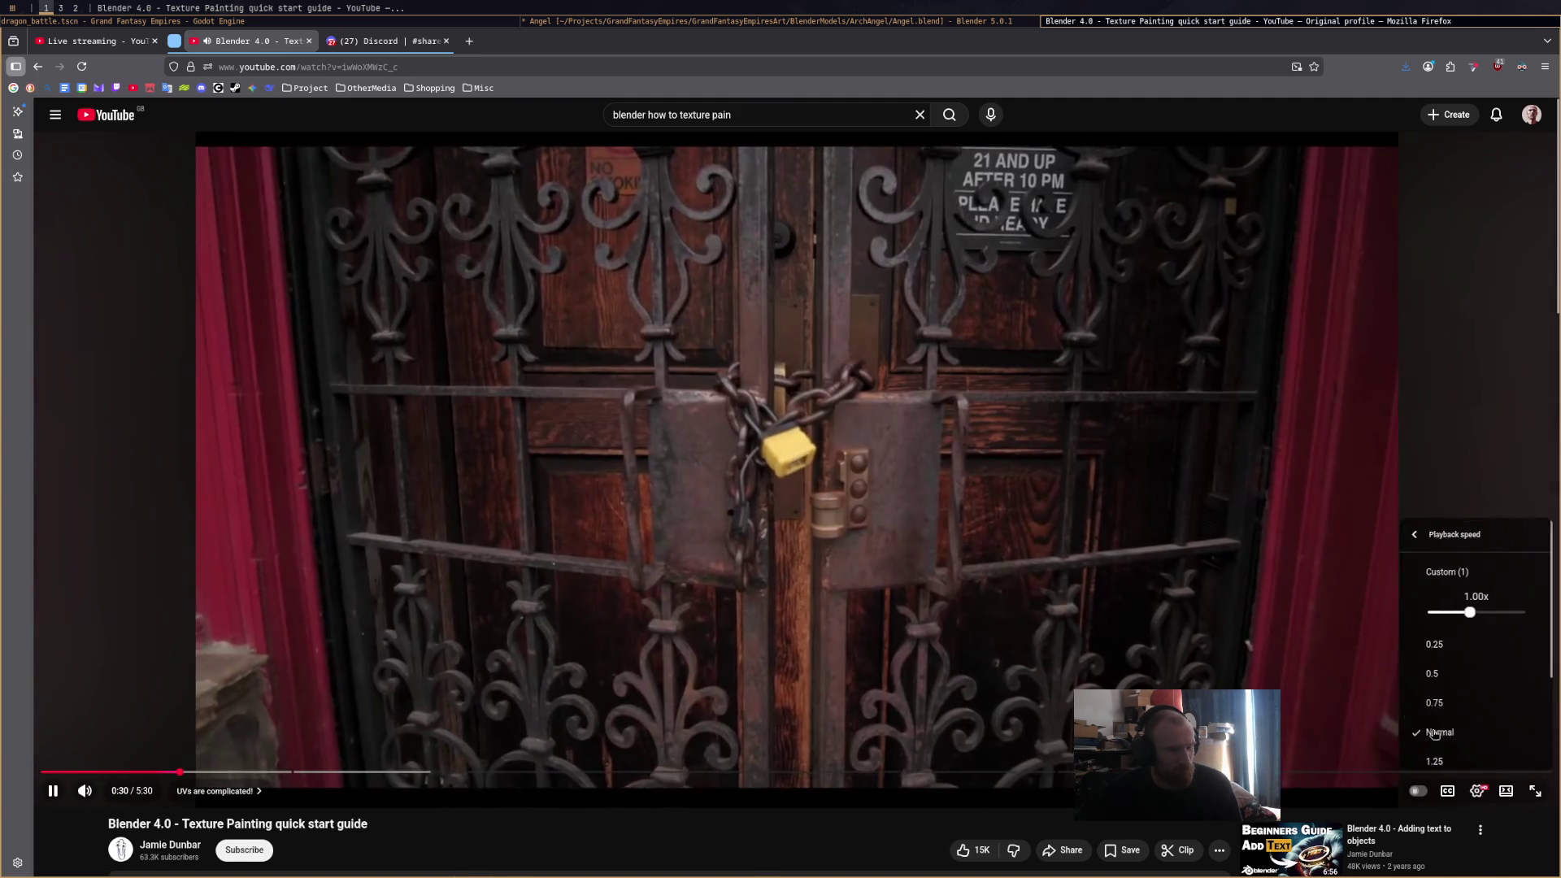
pyautogui.scroll(-2, 1468, 716)
pyautogui.click(1455, 736)
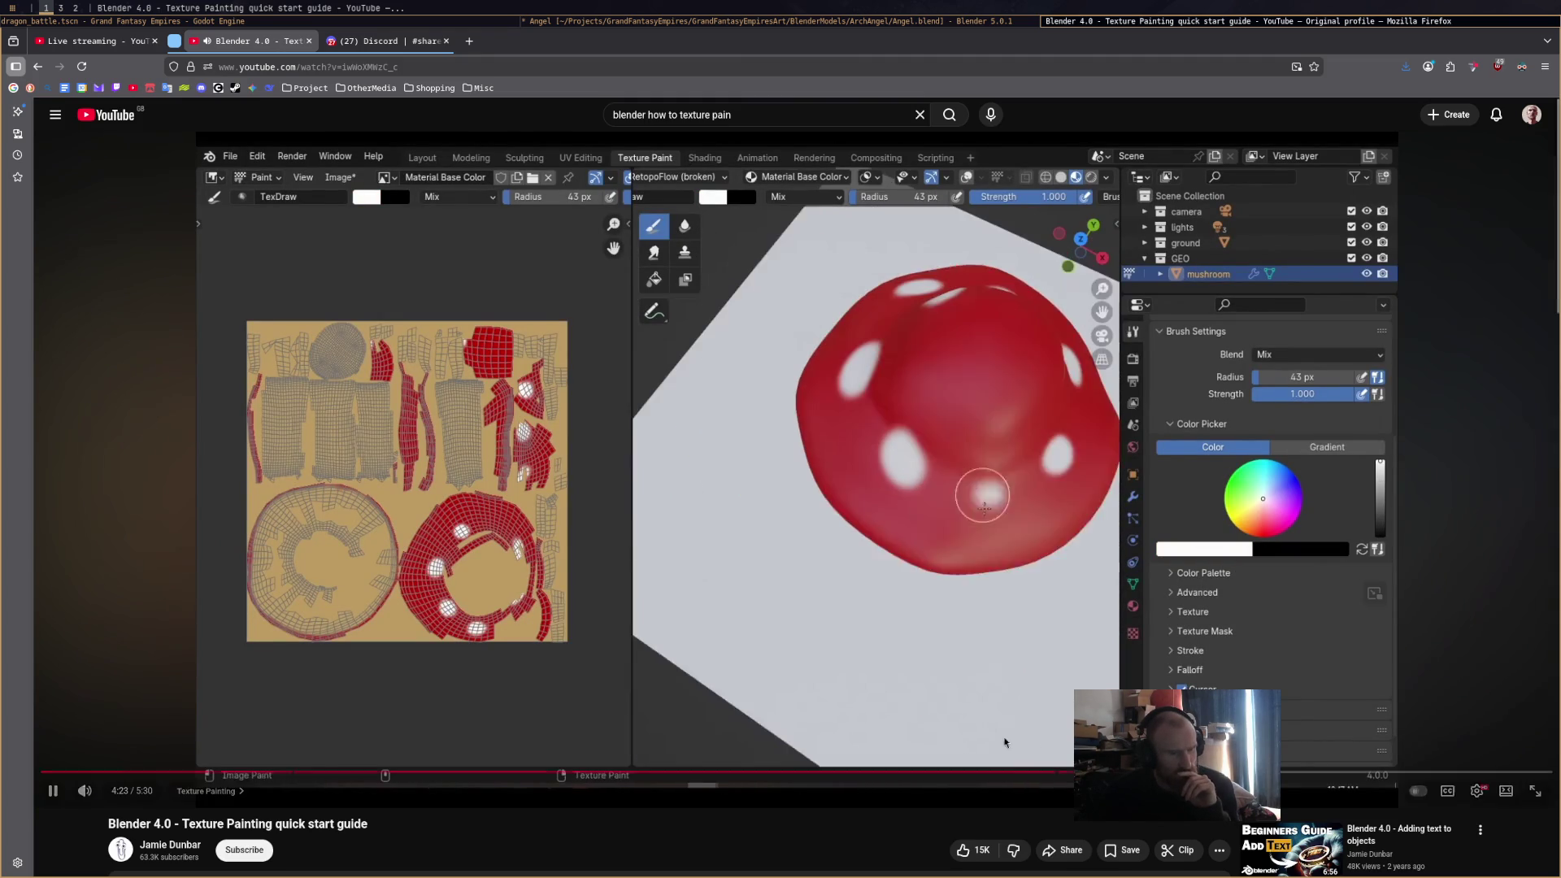
pyautogui.click(858, 574)
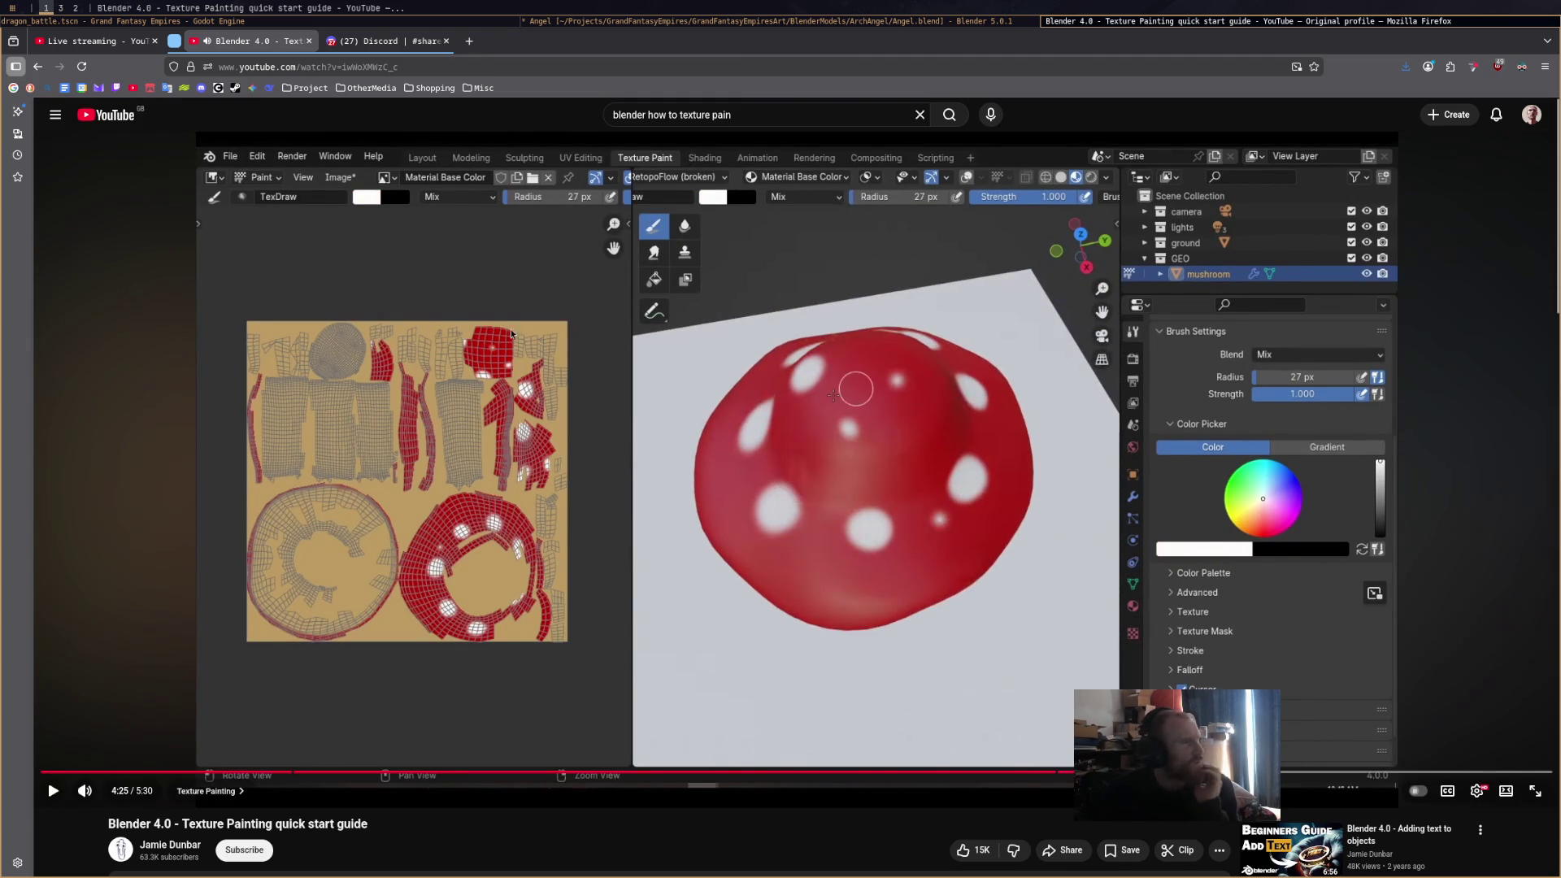
pyautogui.click(981, 23)
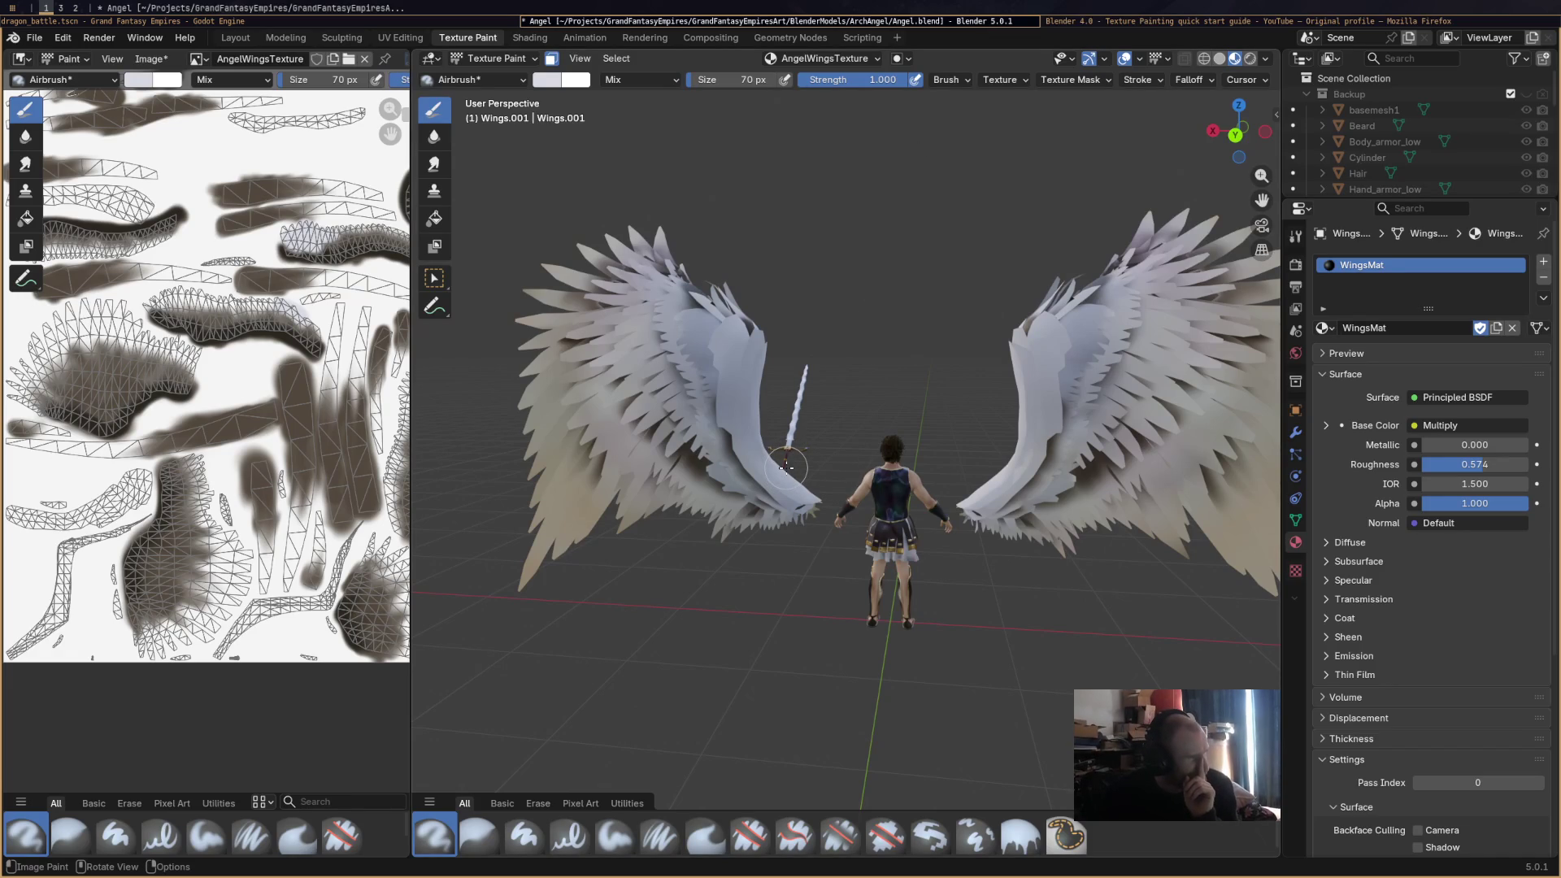
# Show the brush settings, pick the dark palette swatch, and turn off the face-selection paint mask.
pyautogui.click(1295, 235)
pyautogui.click(1326, 731)
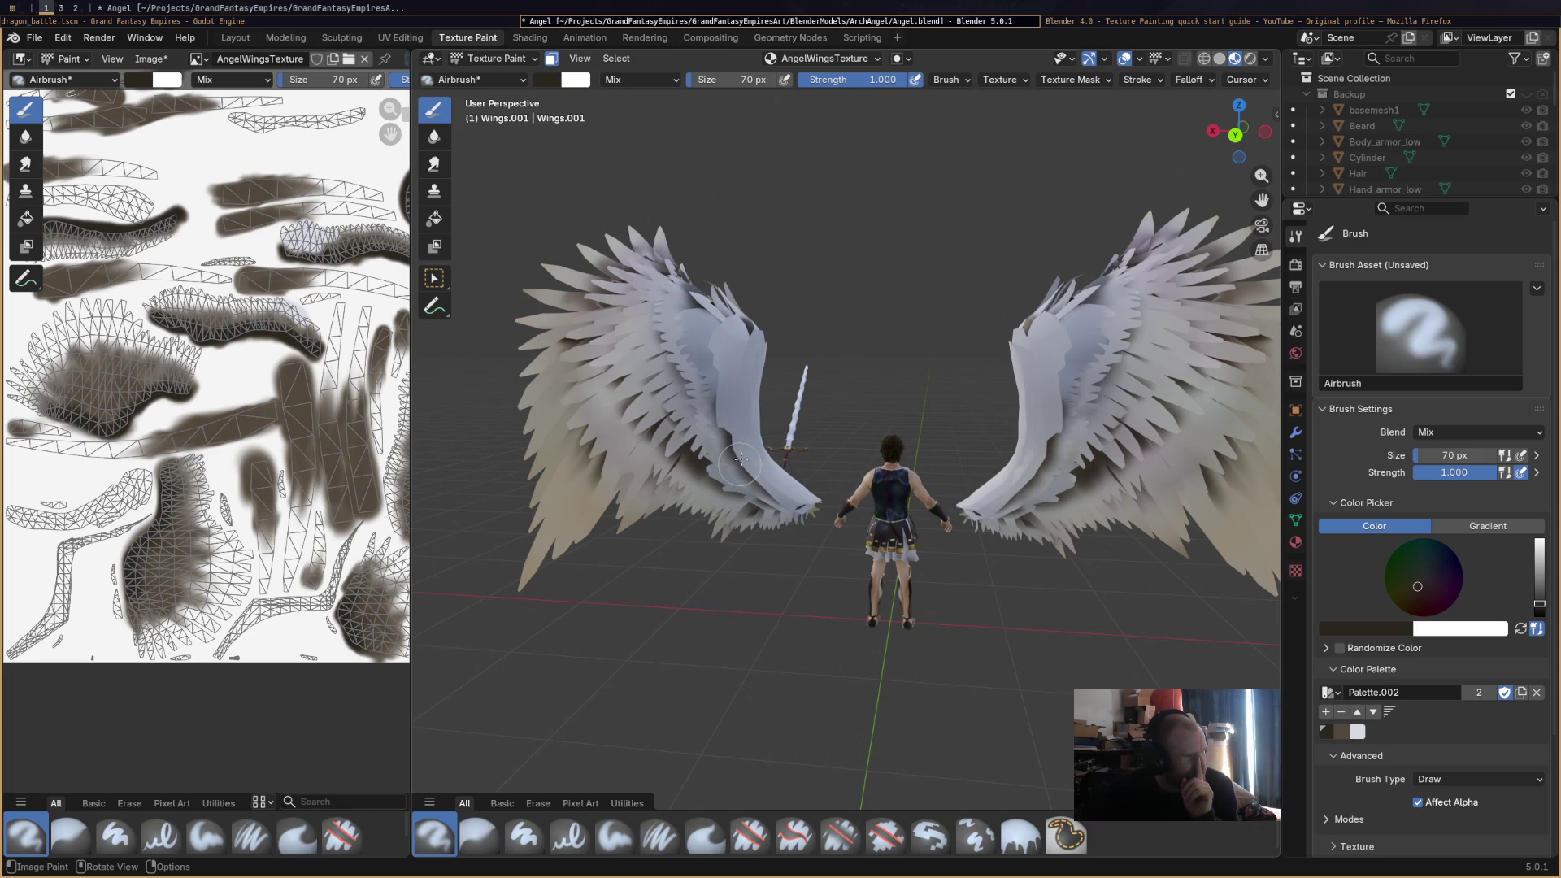
pyautogui.click(839, 62)
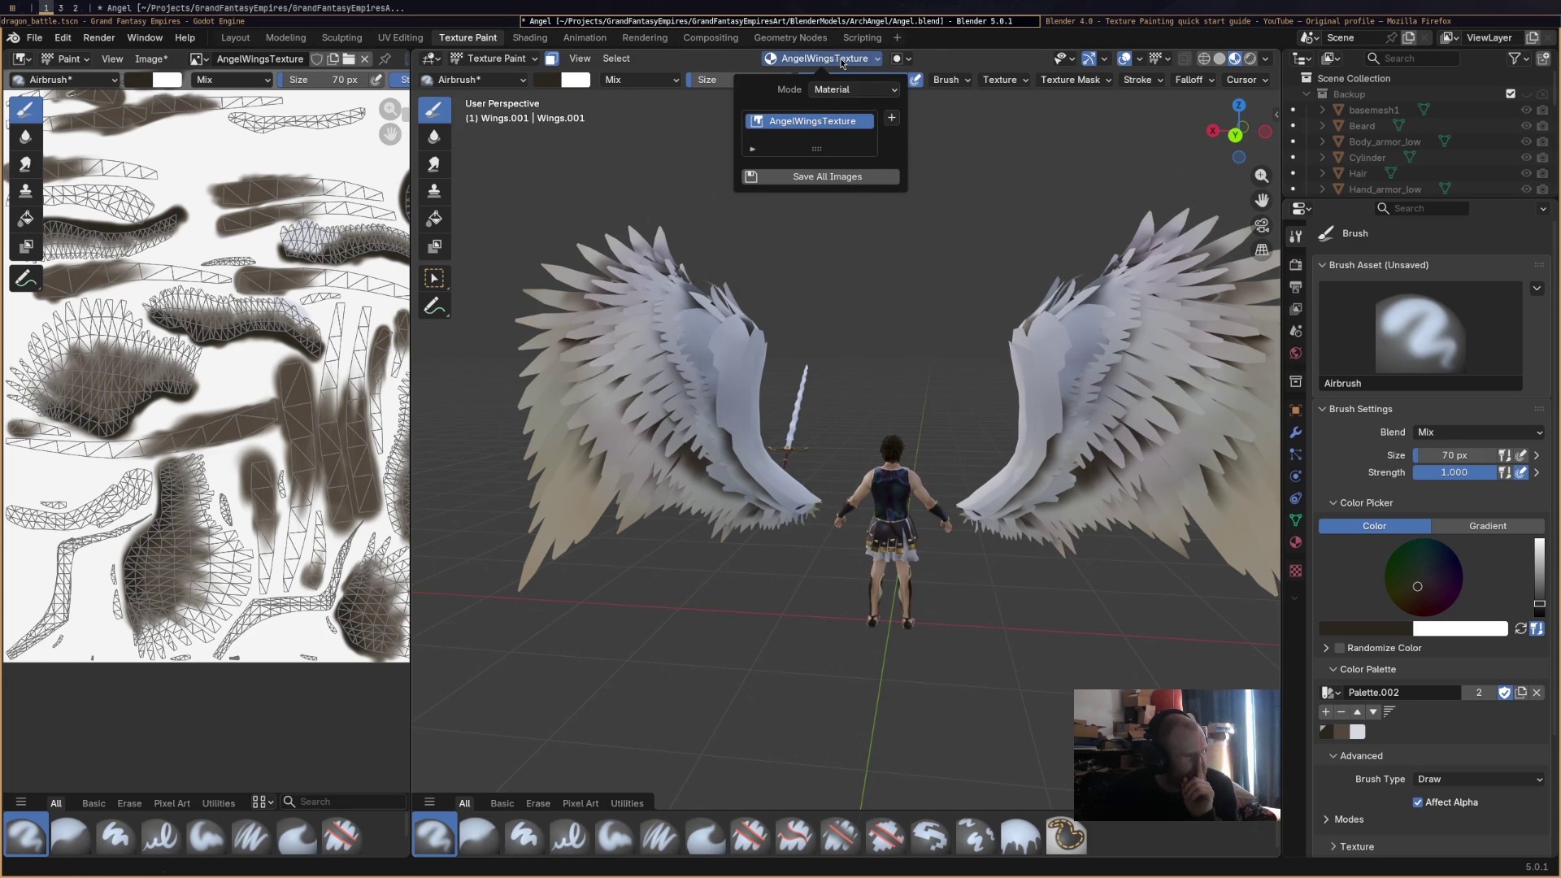
pyautogui.click(842, 63)
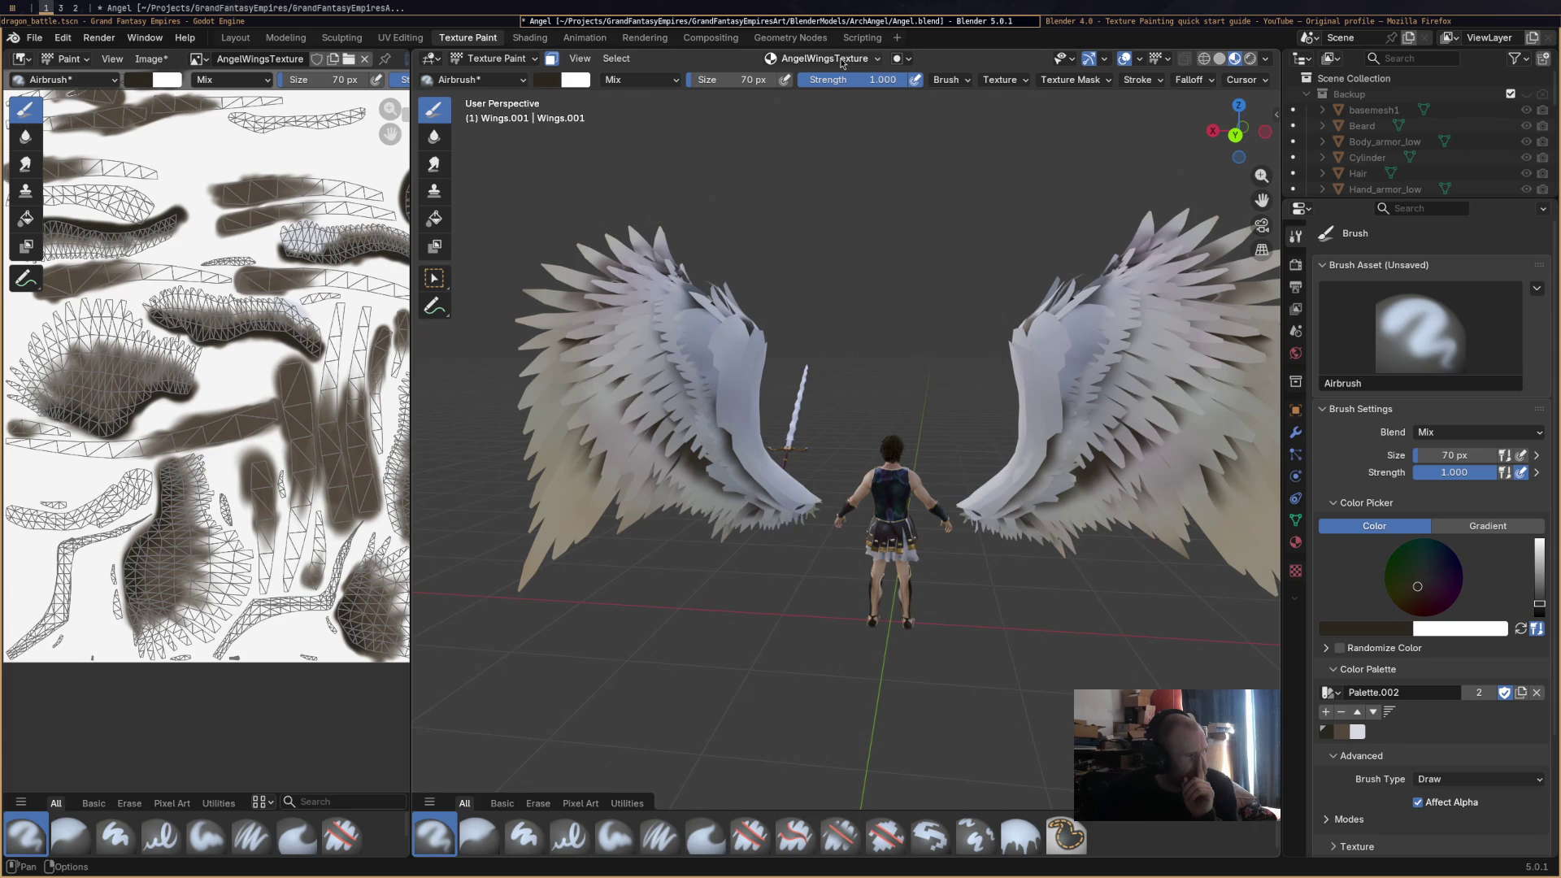
pyautogui.click(552, 62)
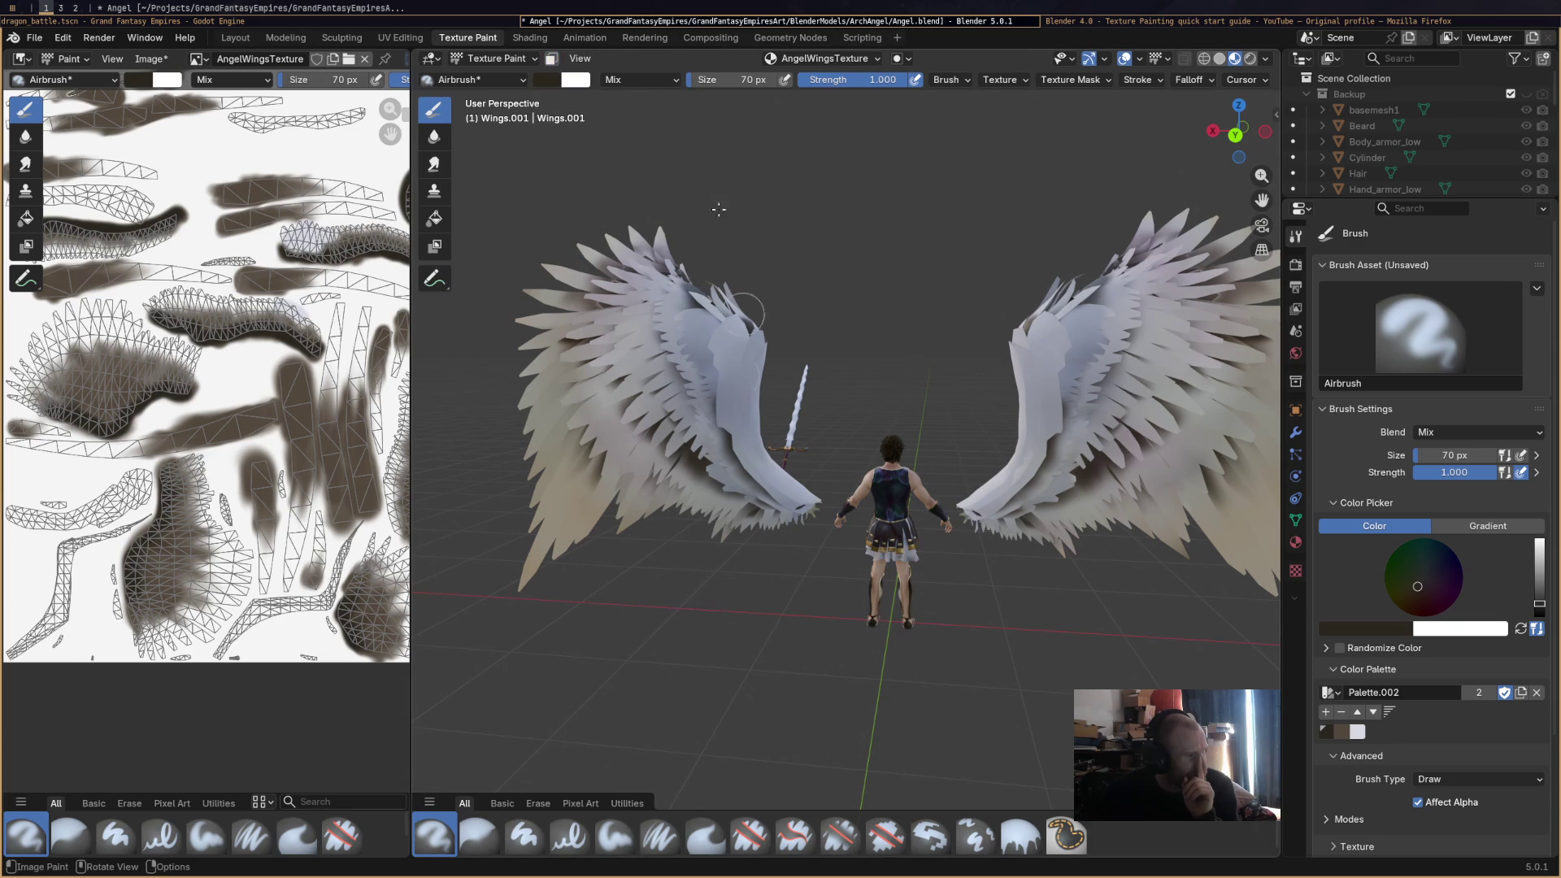
# Compare viewport shading modes, settle on Solid, and pick the white palette swatch.
pyautogui.click(1219, 59)
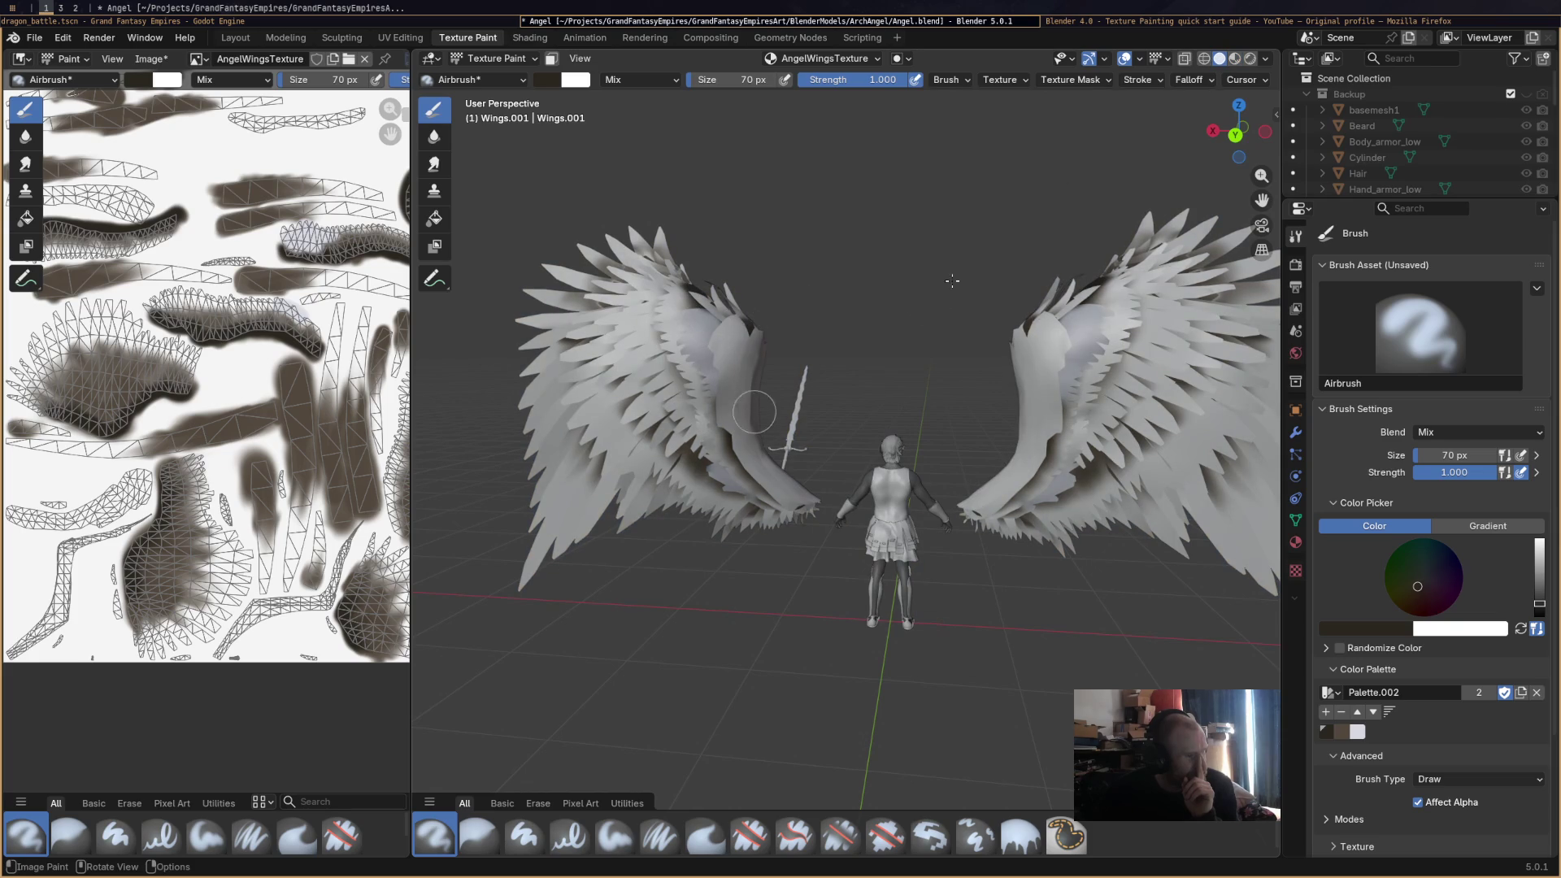
pyautogui.click(1235, 59)
pyautogui.click(1251, 60)
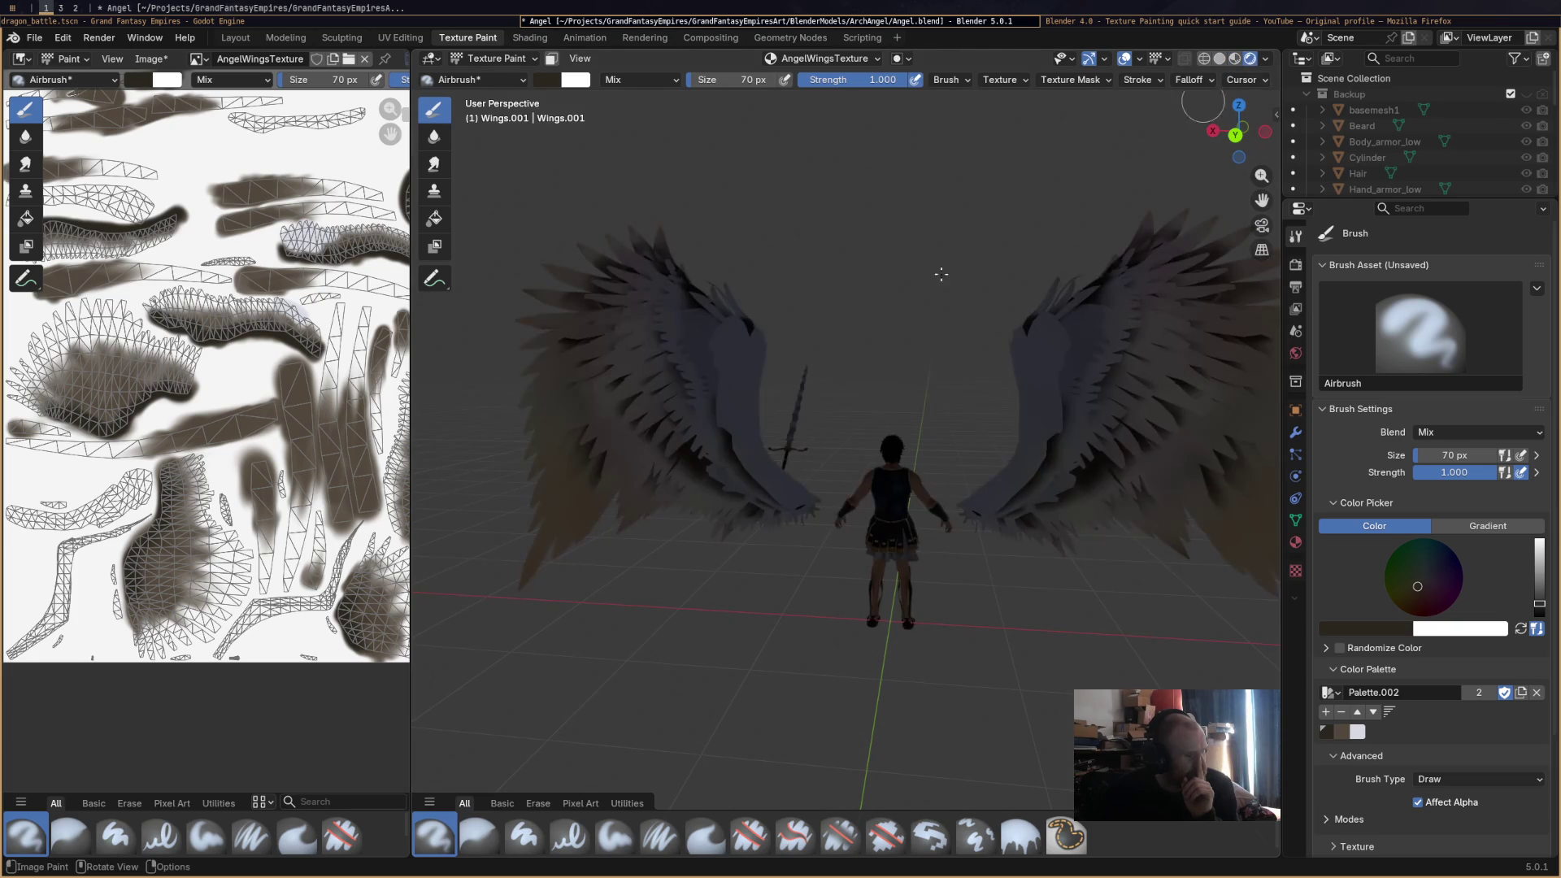
pyautogui.click(1237, 62)
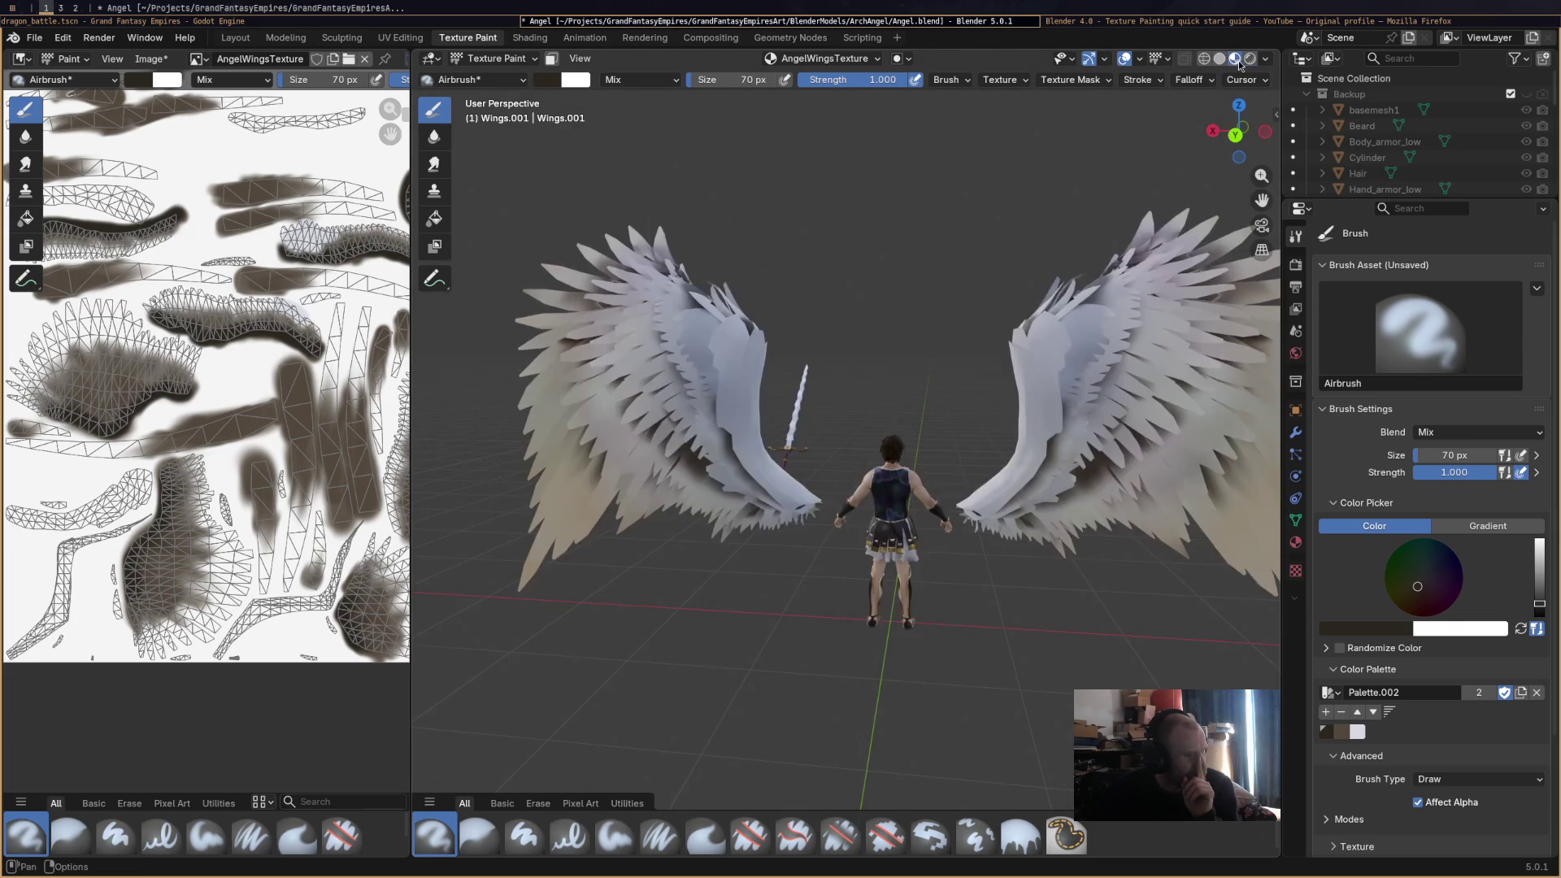
pyautogui.click(1210, 60)
pyautogui.click(1221, 59)
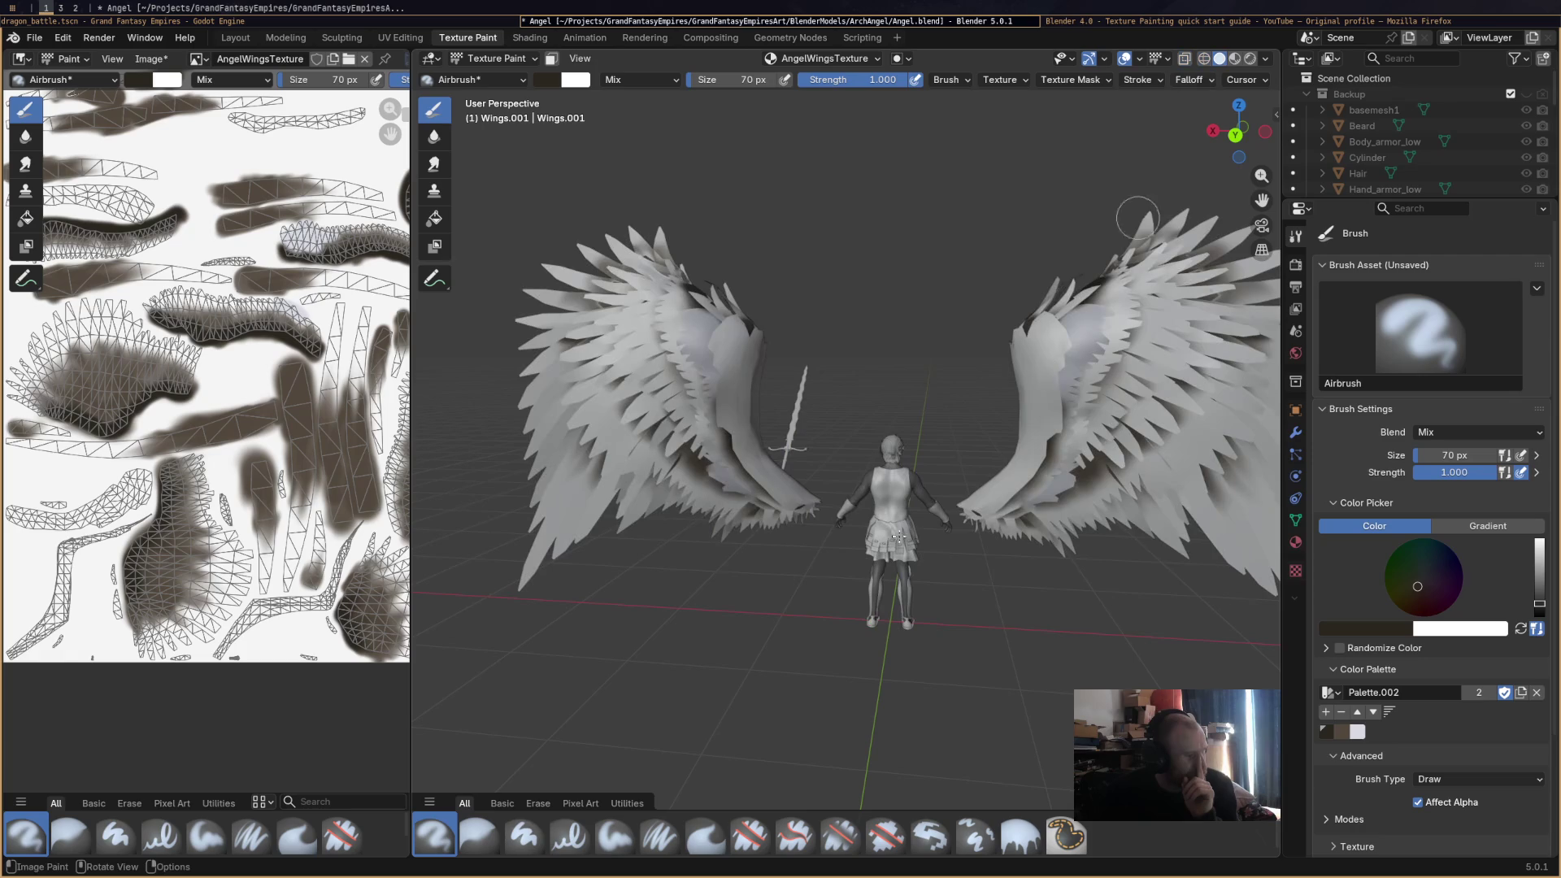
pyautogui.click(1357, 733)
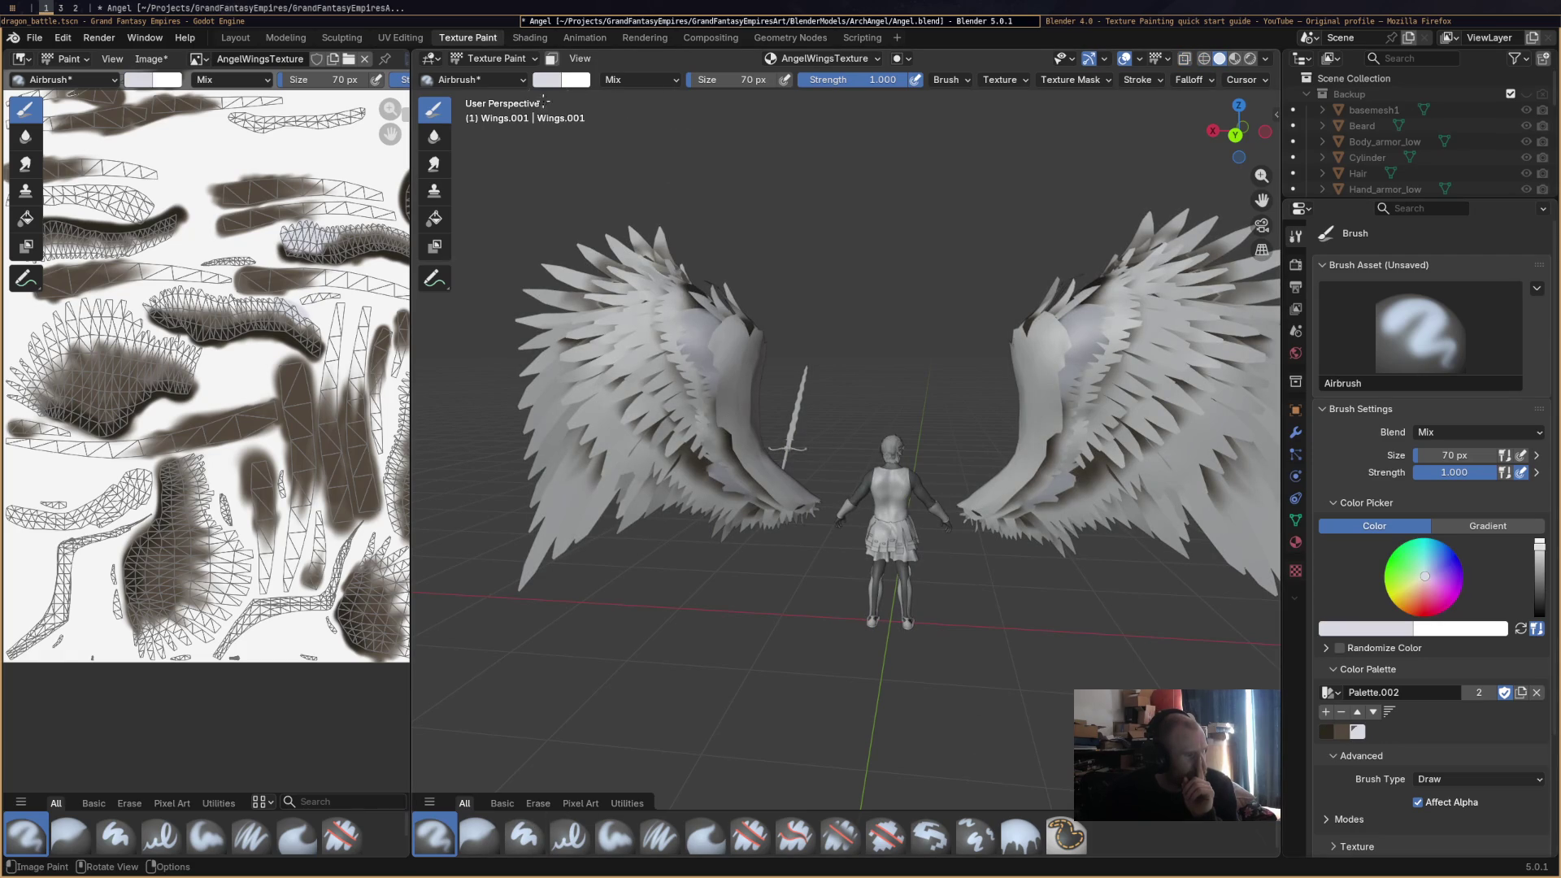
# Step through Blur, Smear, Clone and Fill brushes and fill the wing texture grey.
pyautogui.click(434, 136)
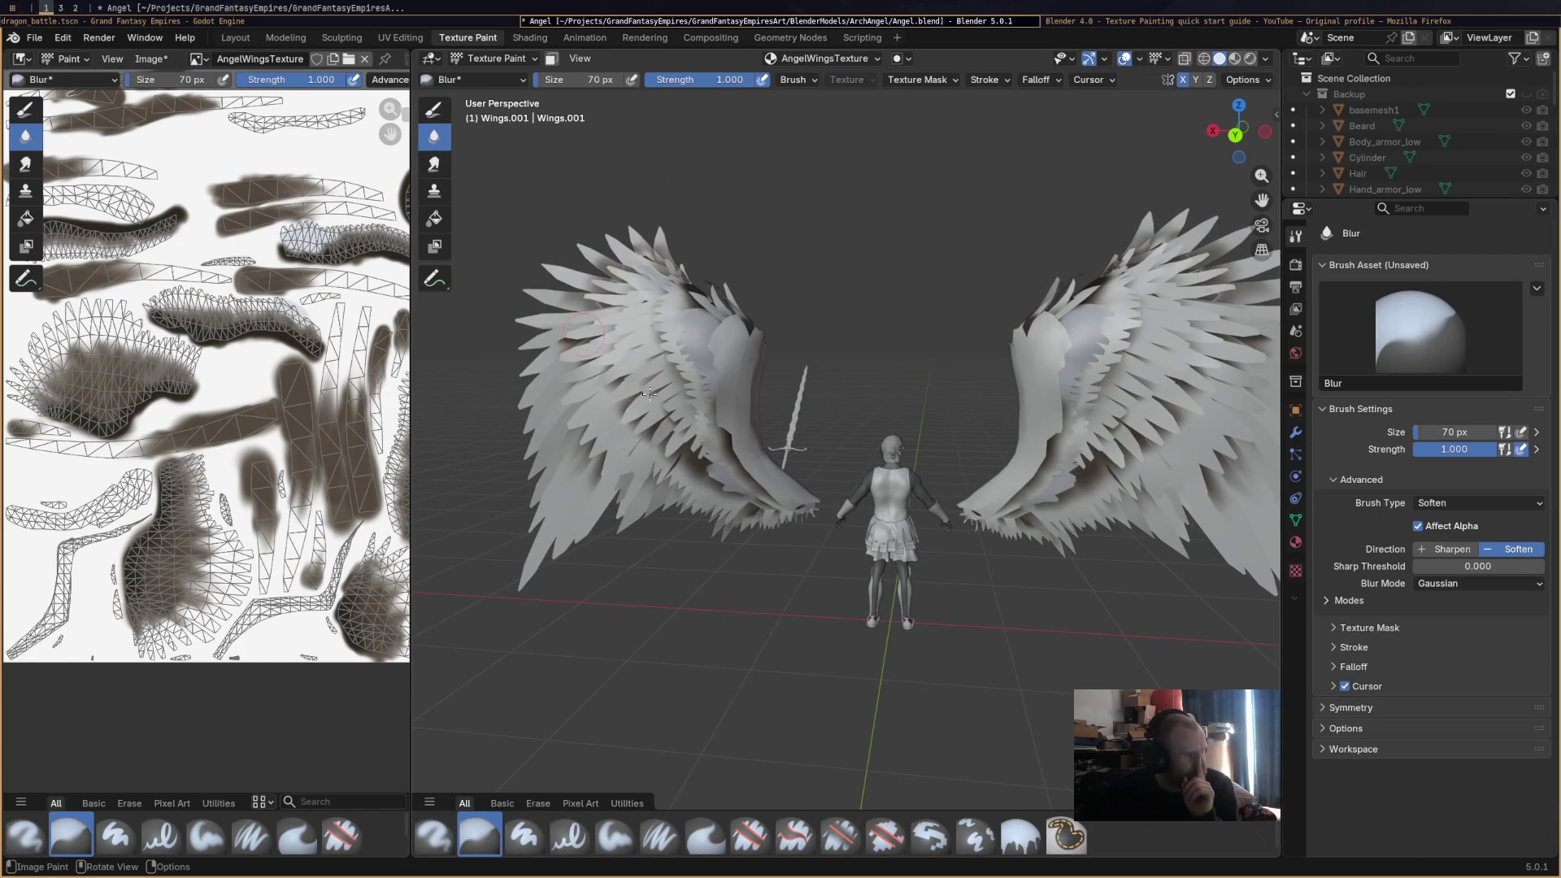
pyautogui.click(434, 163)
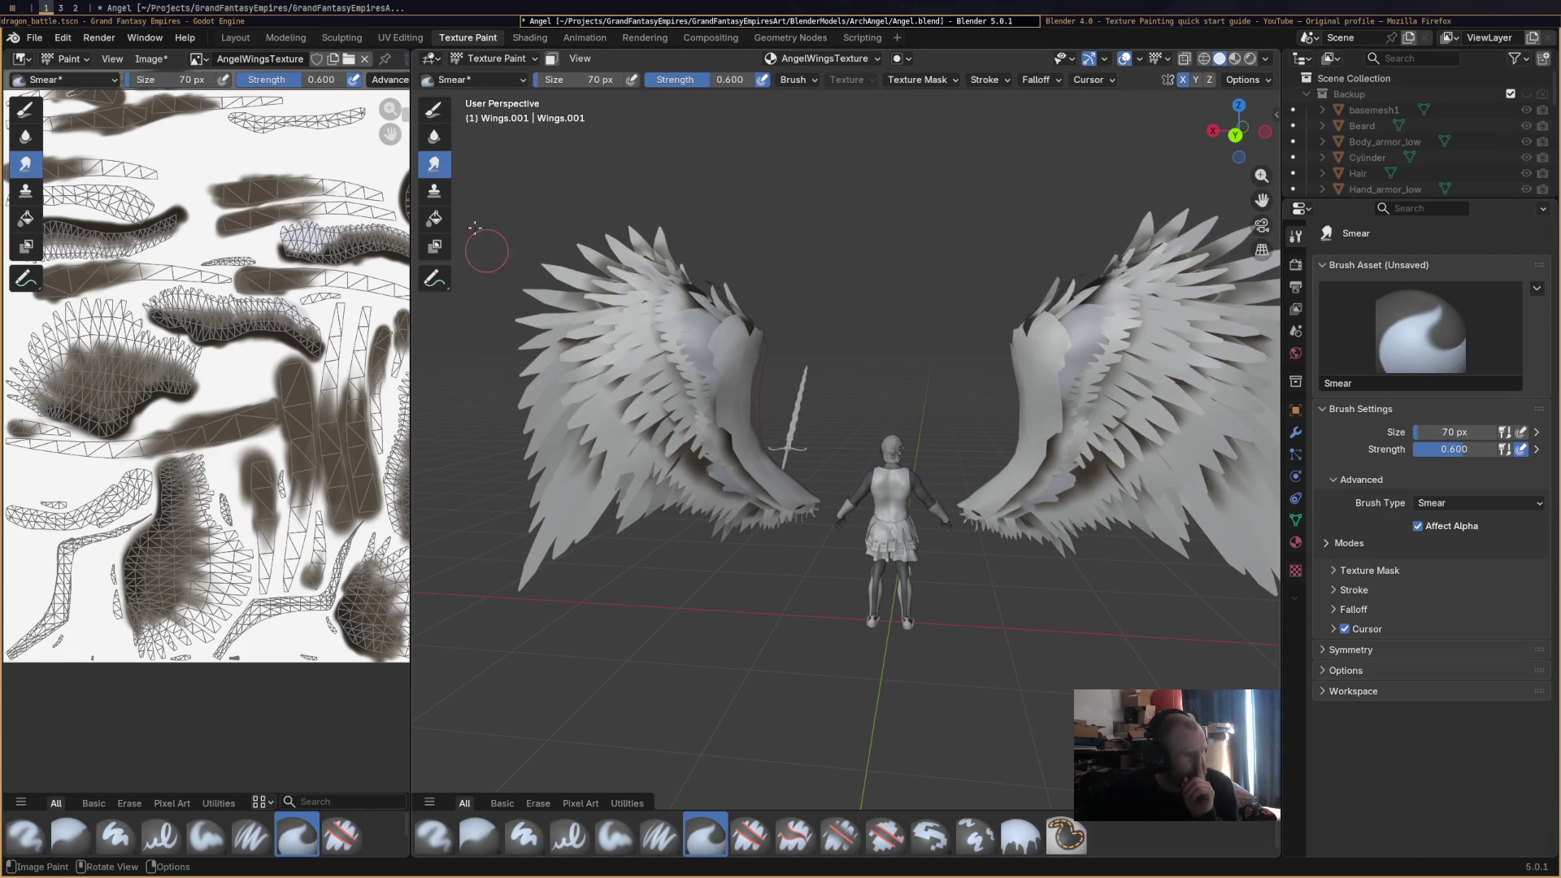
pyautogui.click(434, 190)
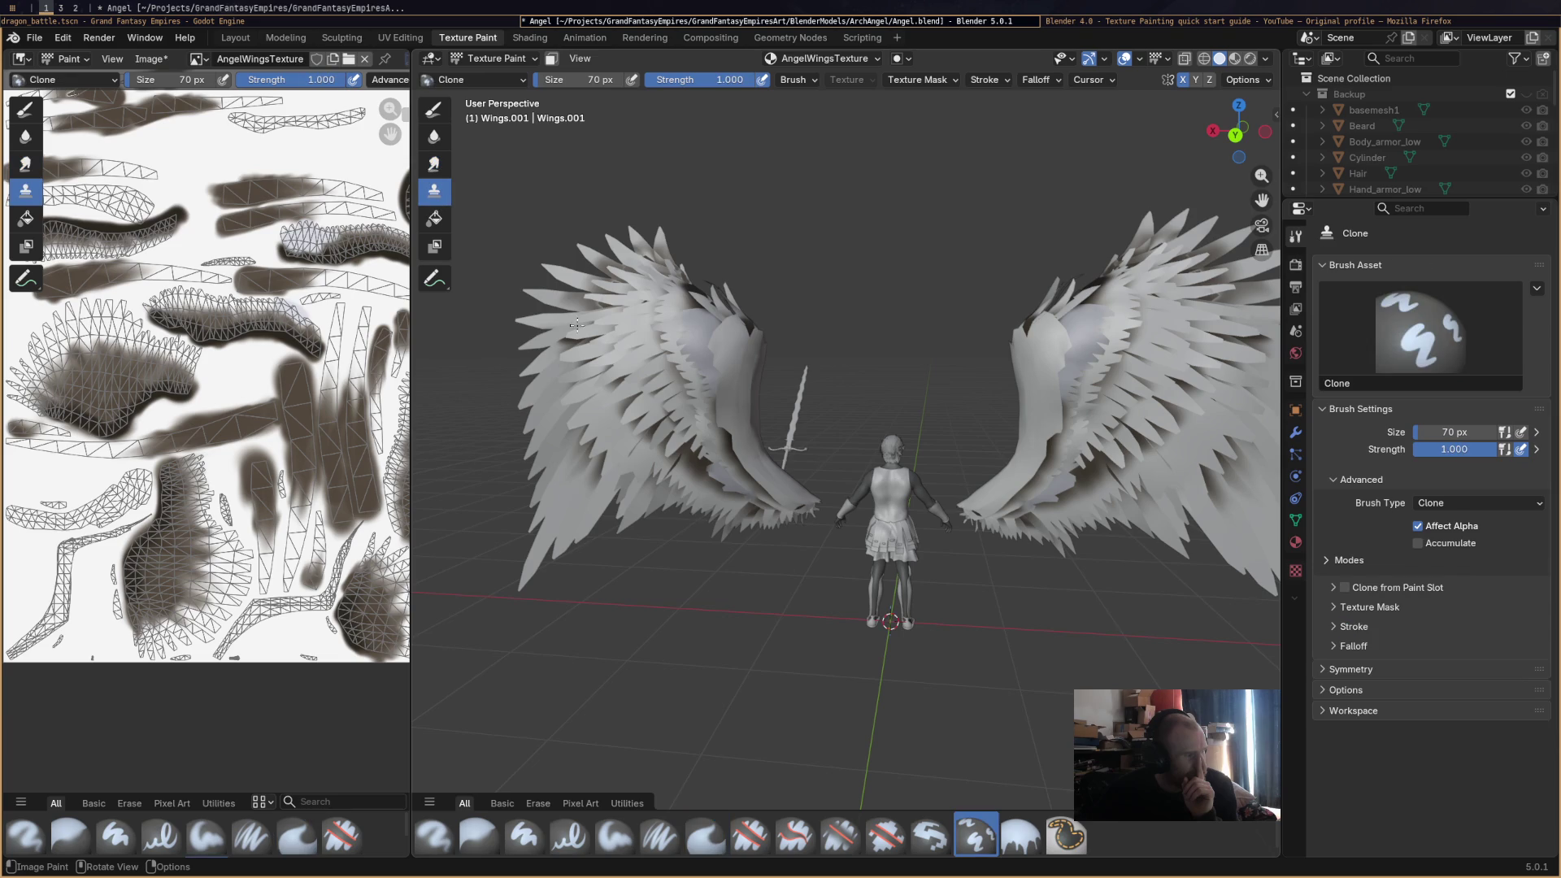
pyautogui.click(434, 218)
pyautogui.click(746, 398)
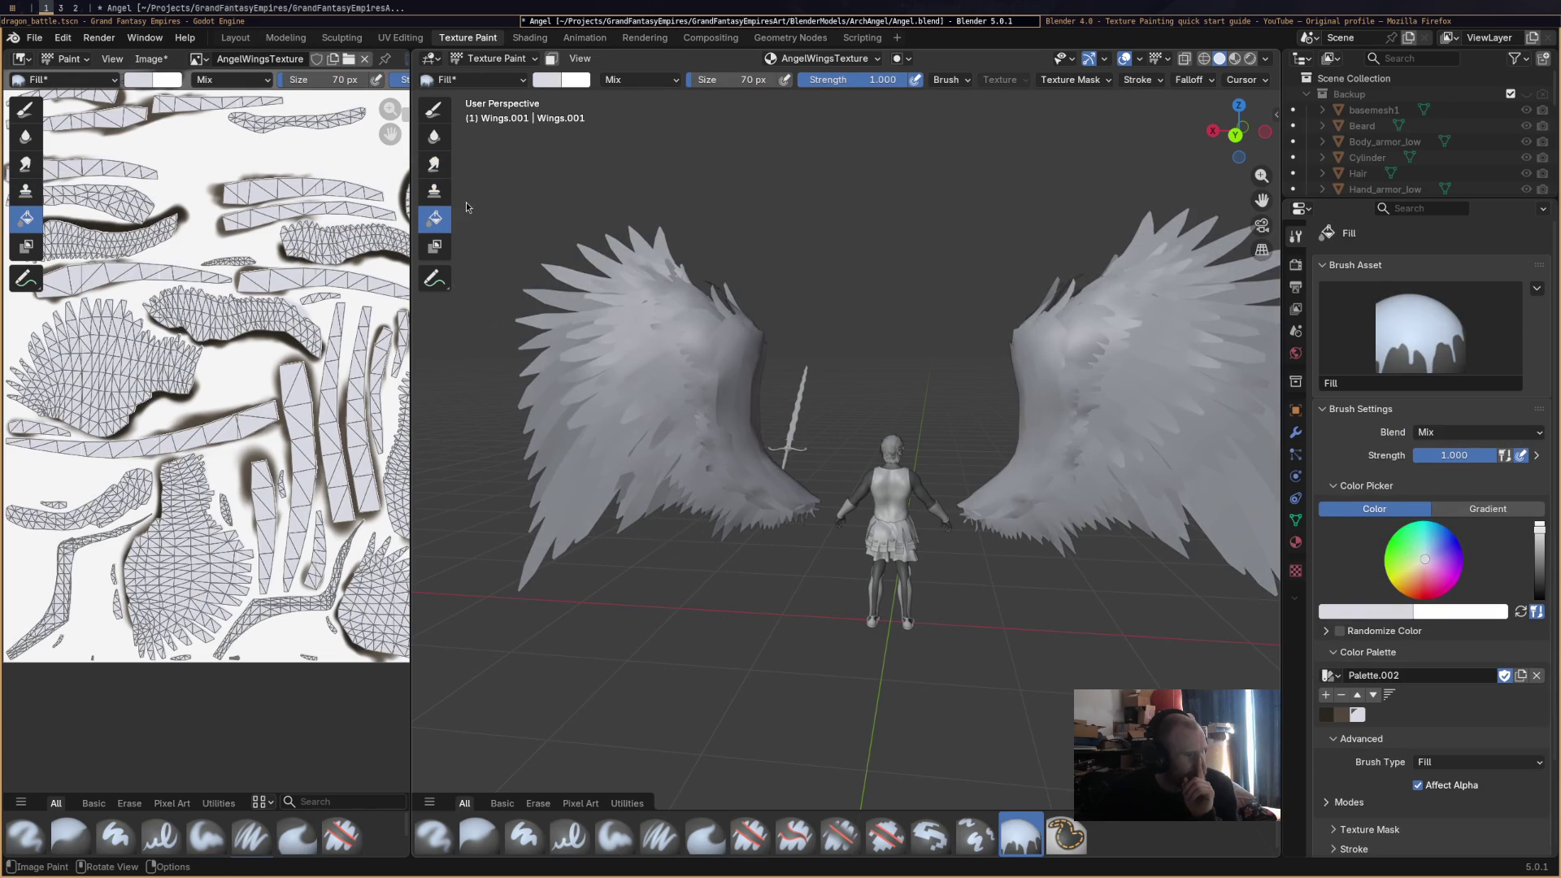
# Compare with undo and redo, undo the grey fill, and return to the Airbrush tool.
pyautogui.hotkey('ctrl', 'z')
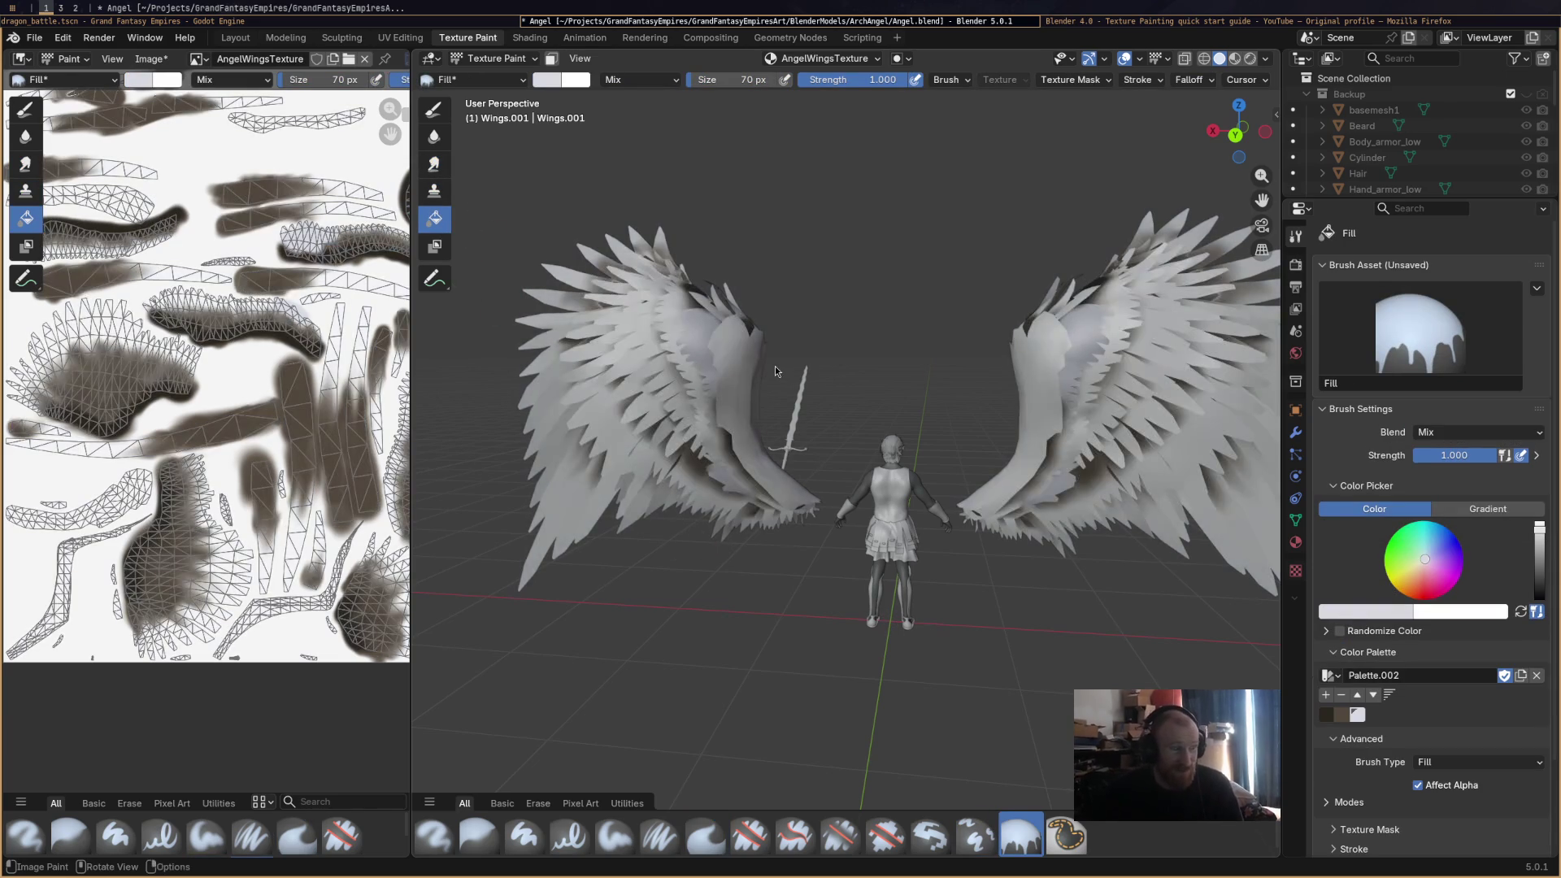
pyautogui.hotkey('ctrl', 'shift', 'z')
pyautogui.hotkey('ctrl', 'z')
pyautogui.hotkey('ctrl', 'shift', 'z')
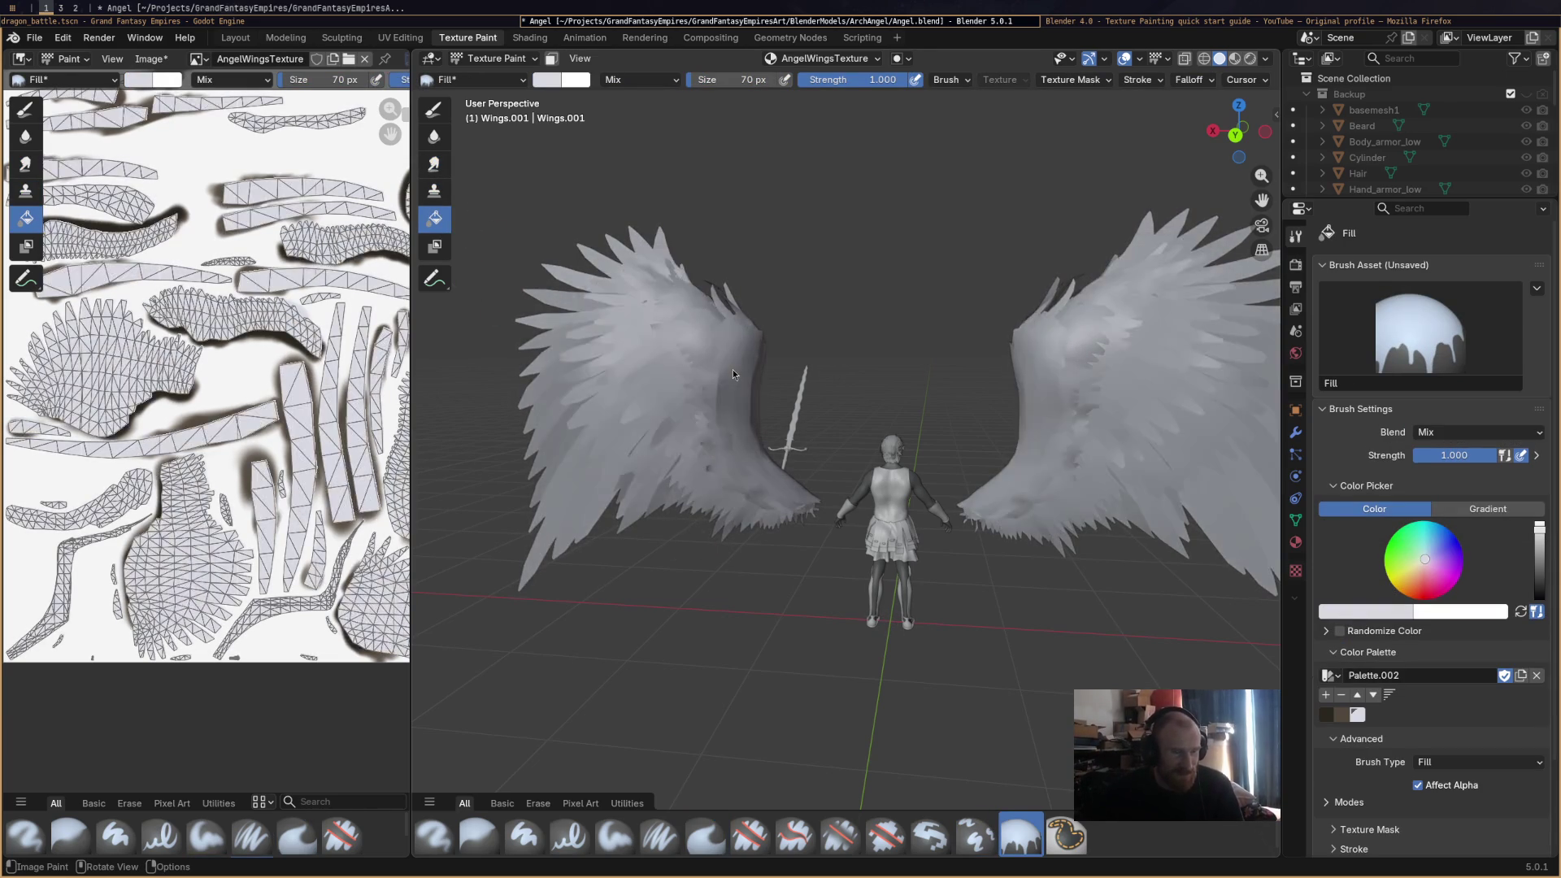
pyautogui.hotkey('ctrl', 'z')
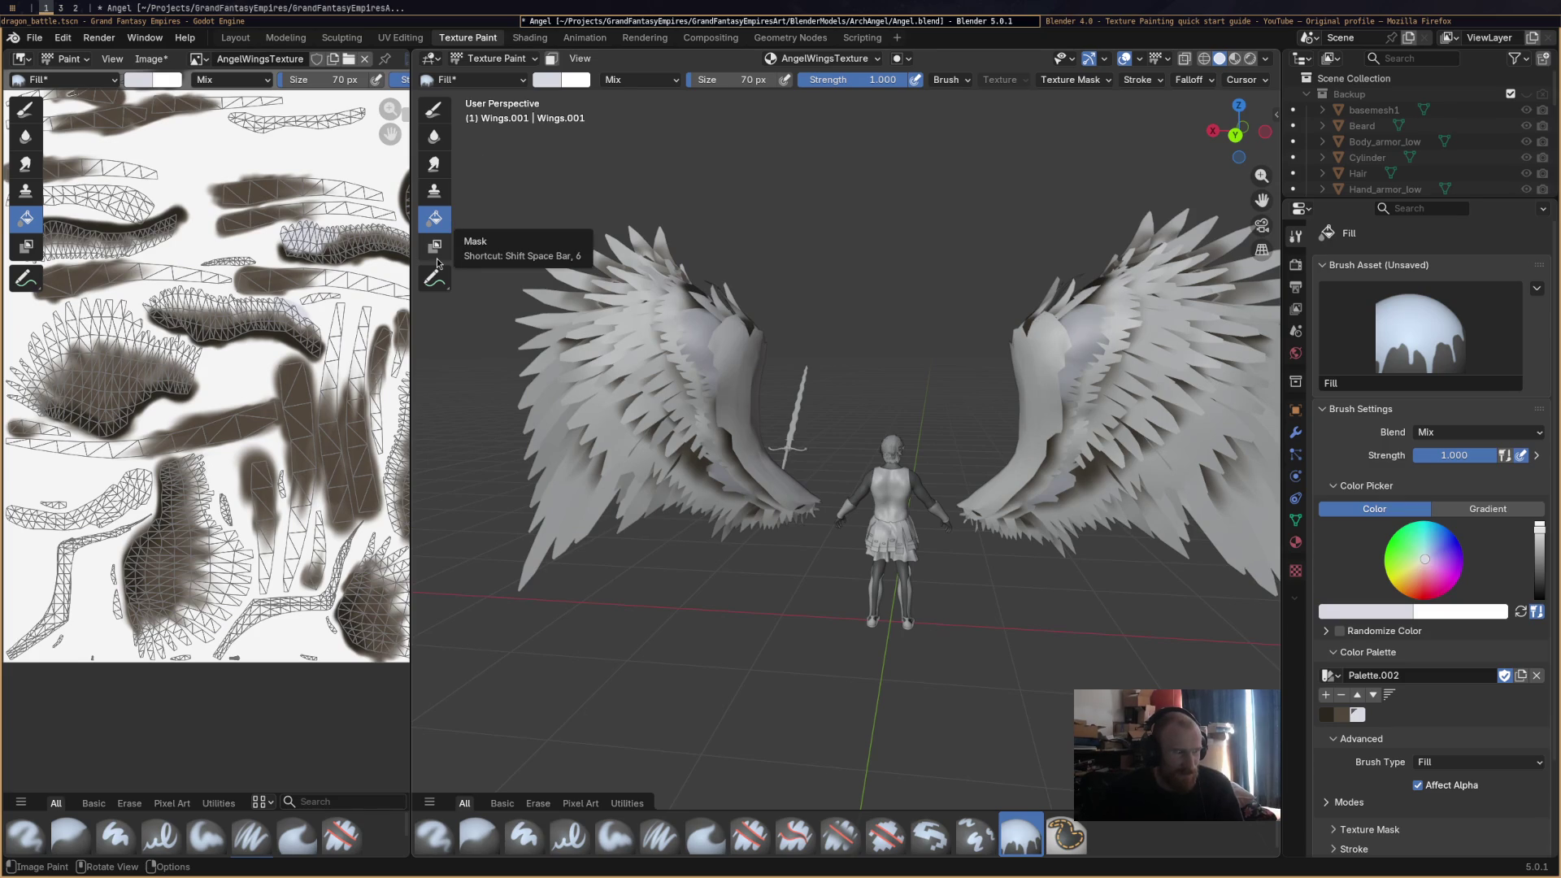
pyautogui.click(435, 245)
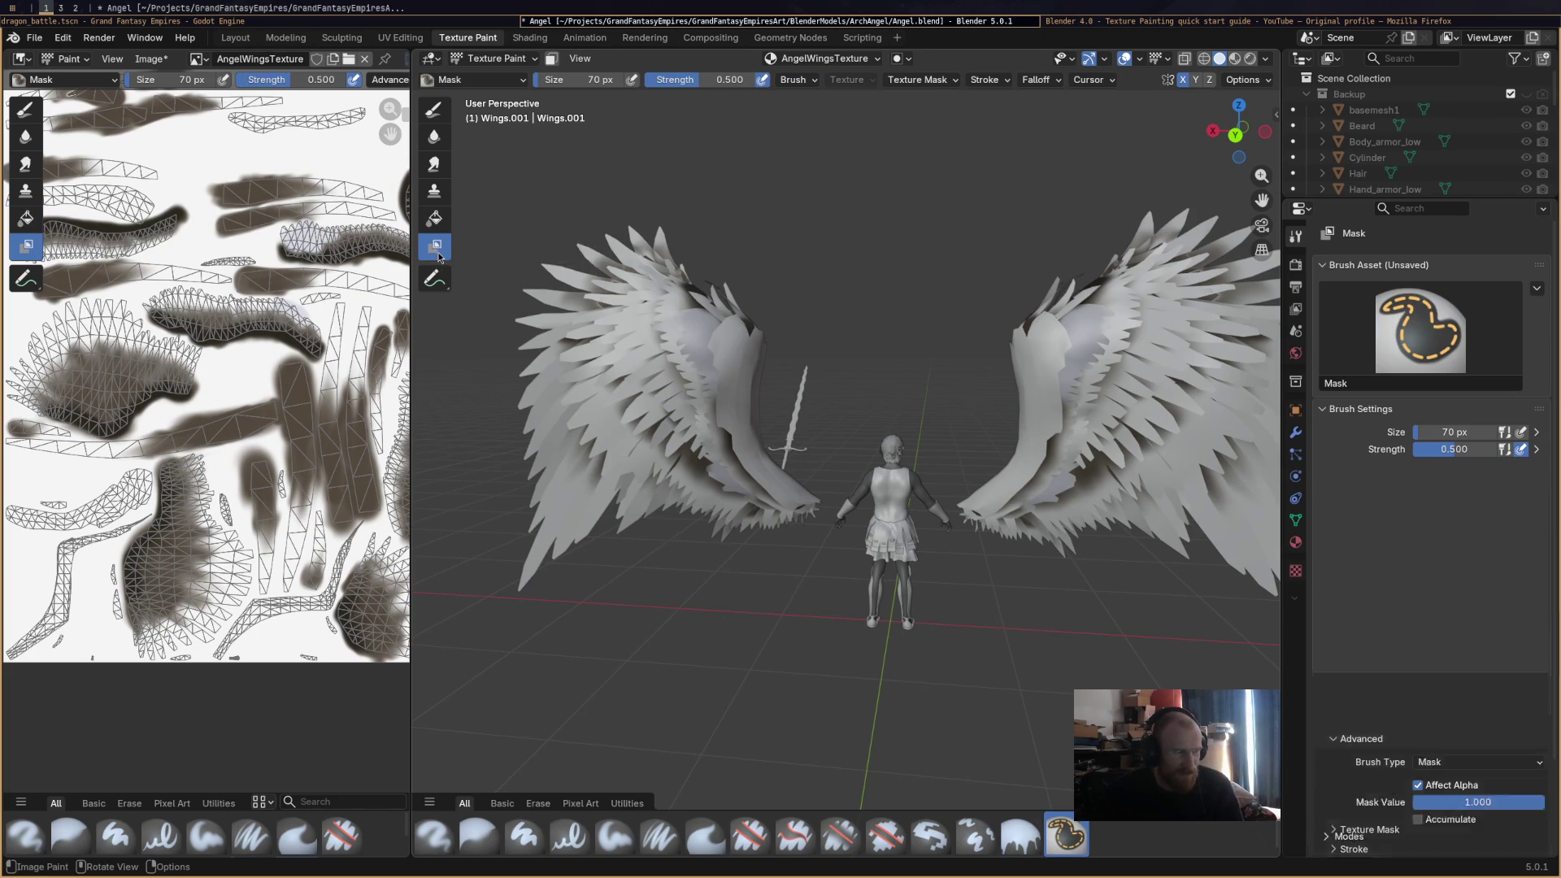
pyautogui.click(434, 109)
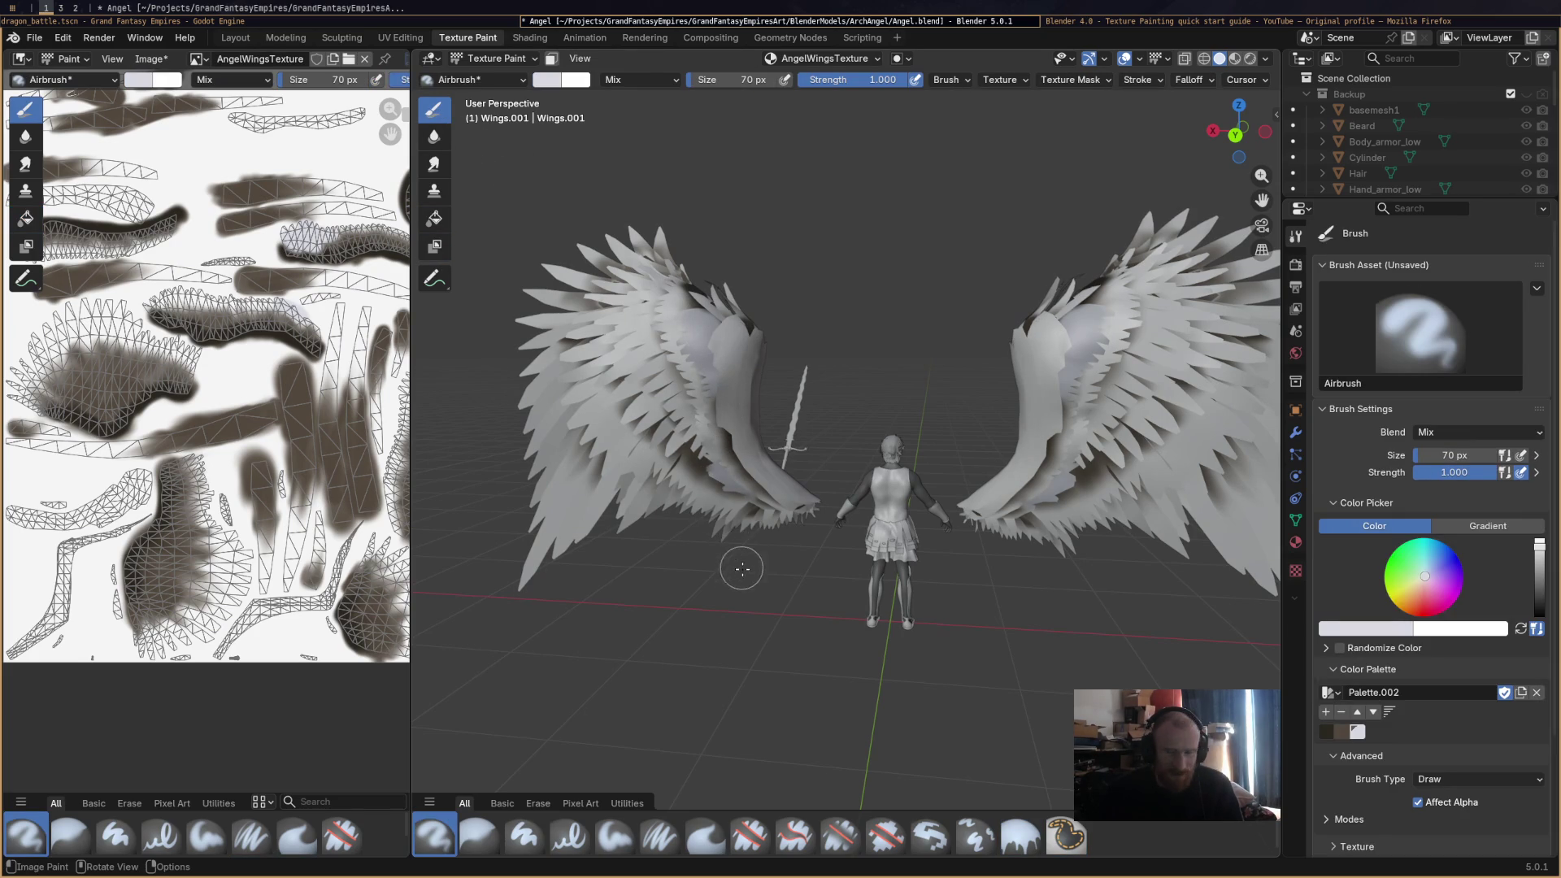
# Orbit around the winged angel and save Angel.blend.
pyautogui.moveTo(742, 564); pyautogui.dragTo(763, 599, button='middle')
pyautogui.hotkey('ctrl', 's')
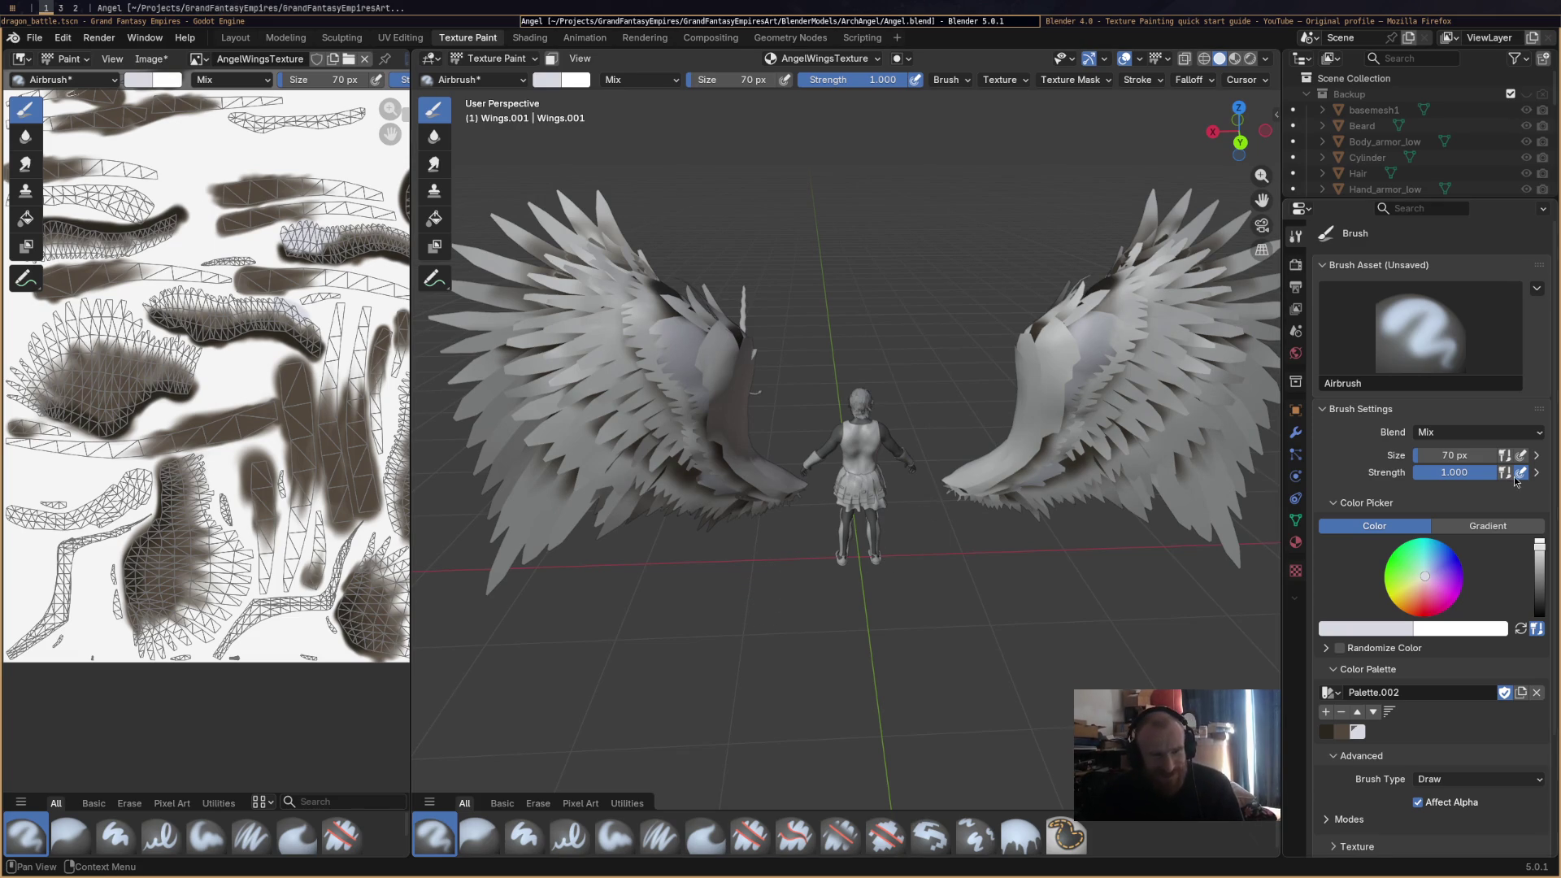
pyautogui.scroll(-5, 1366, 806)
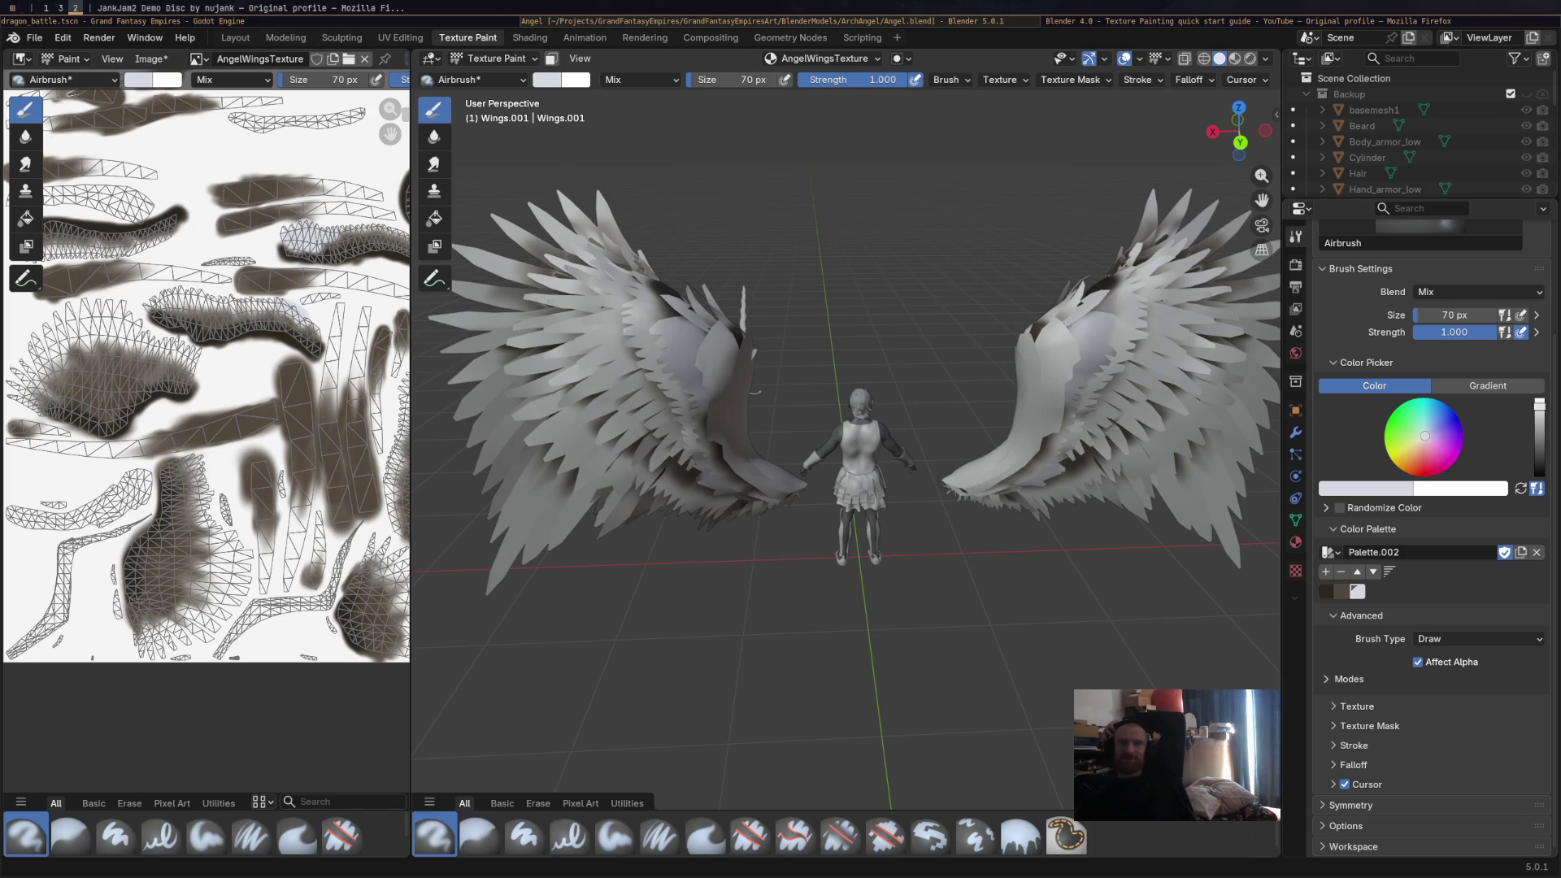
pyautogui.click(1222, 25)
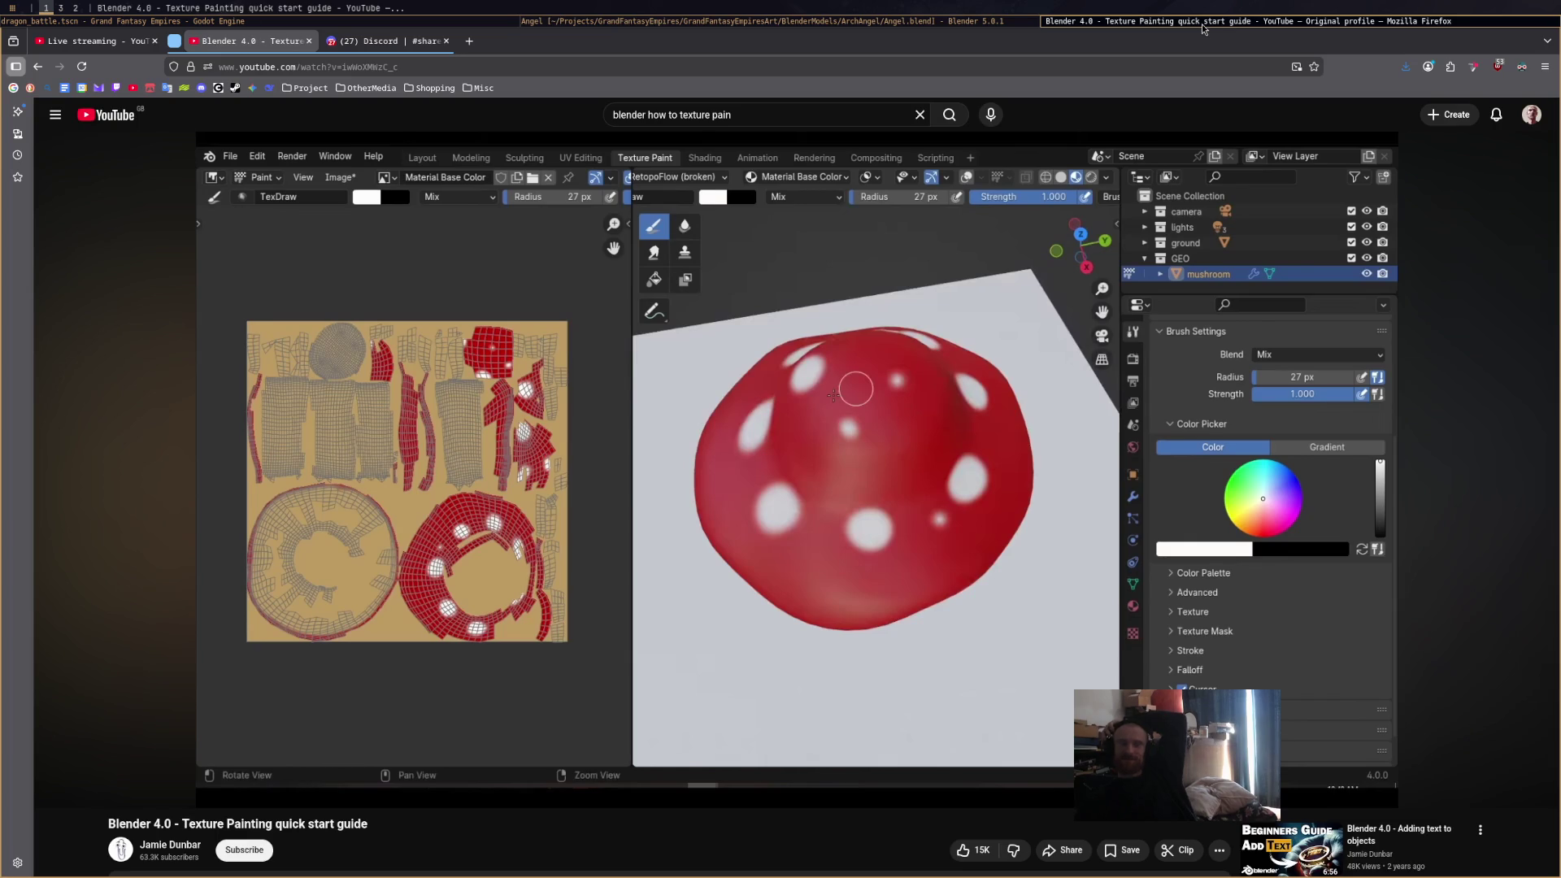
pyautogui.press('super+2')
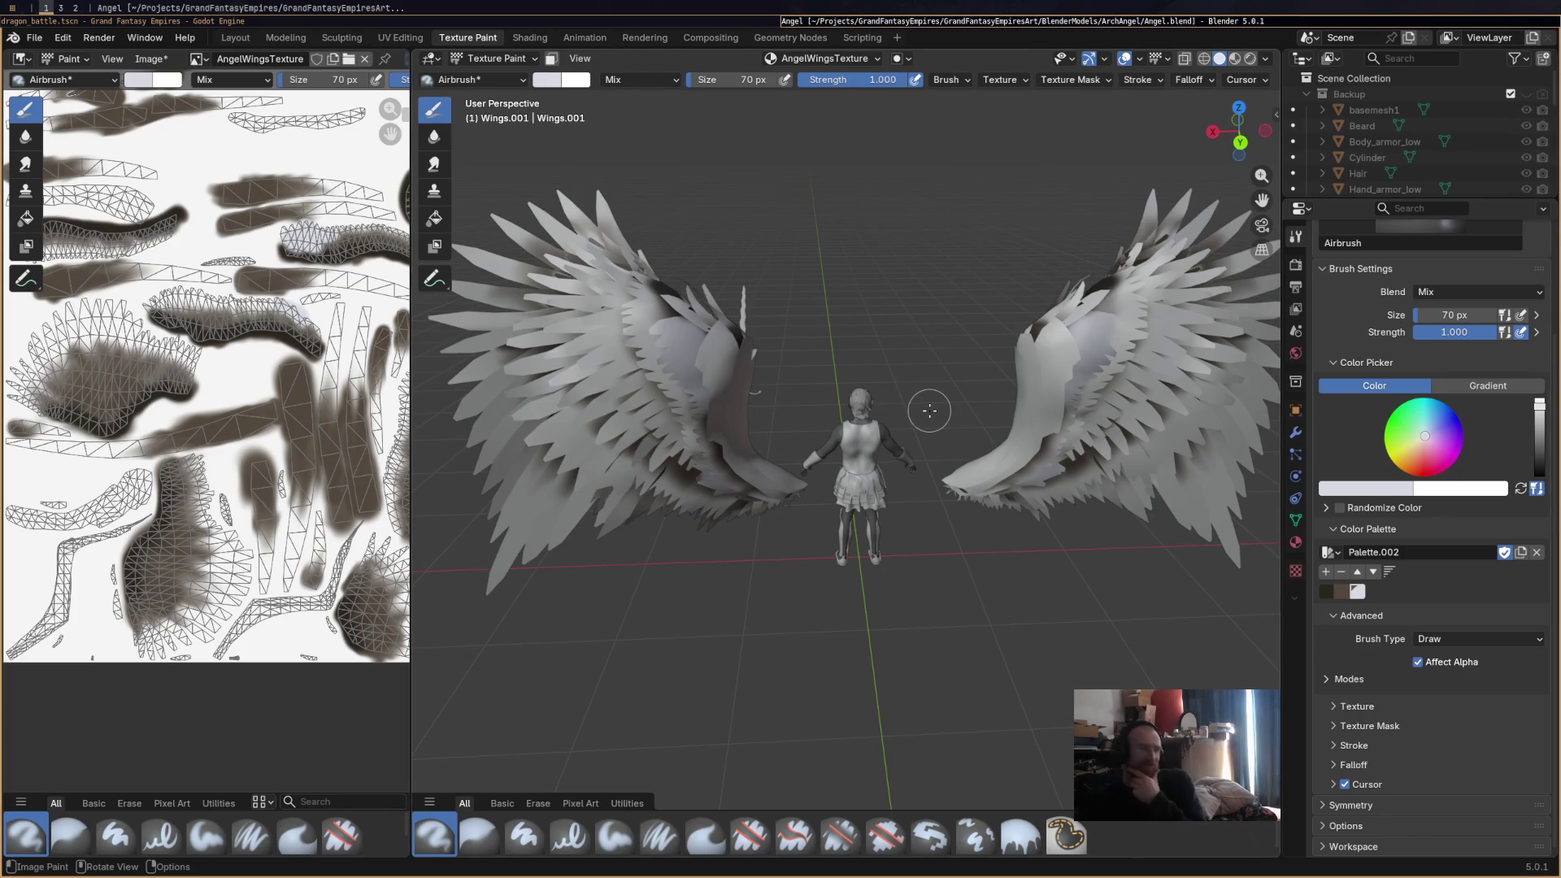
# Airbrush light touches on the right wing and save the AngelWingsTexture image from Image > Save.
pyautogui.moveTo(1105, 271); pyautogui.dragTo(1093, 277)
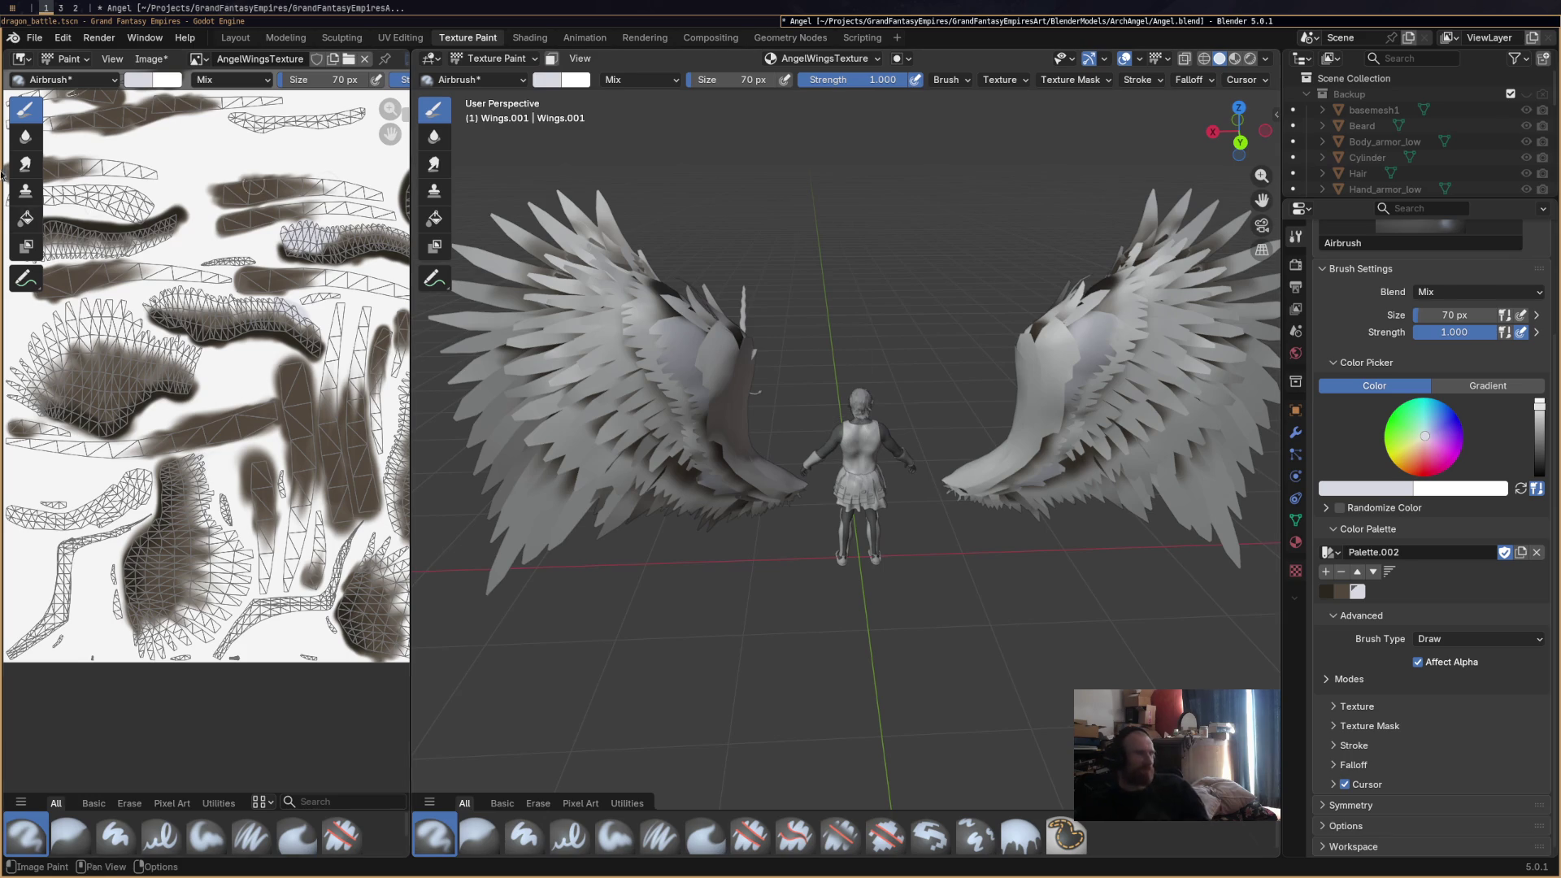
pyautogui.click(150, 59)
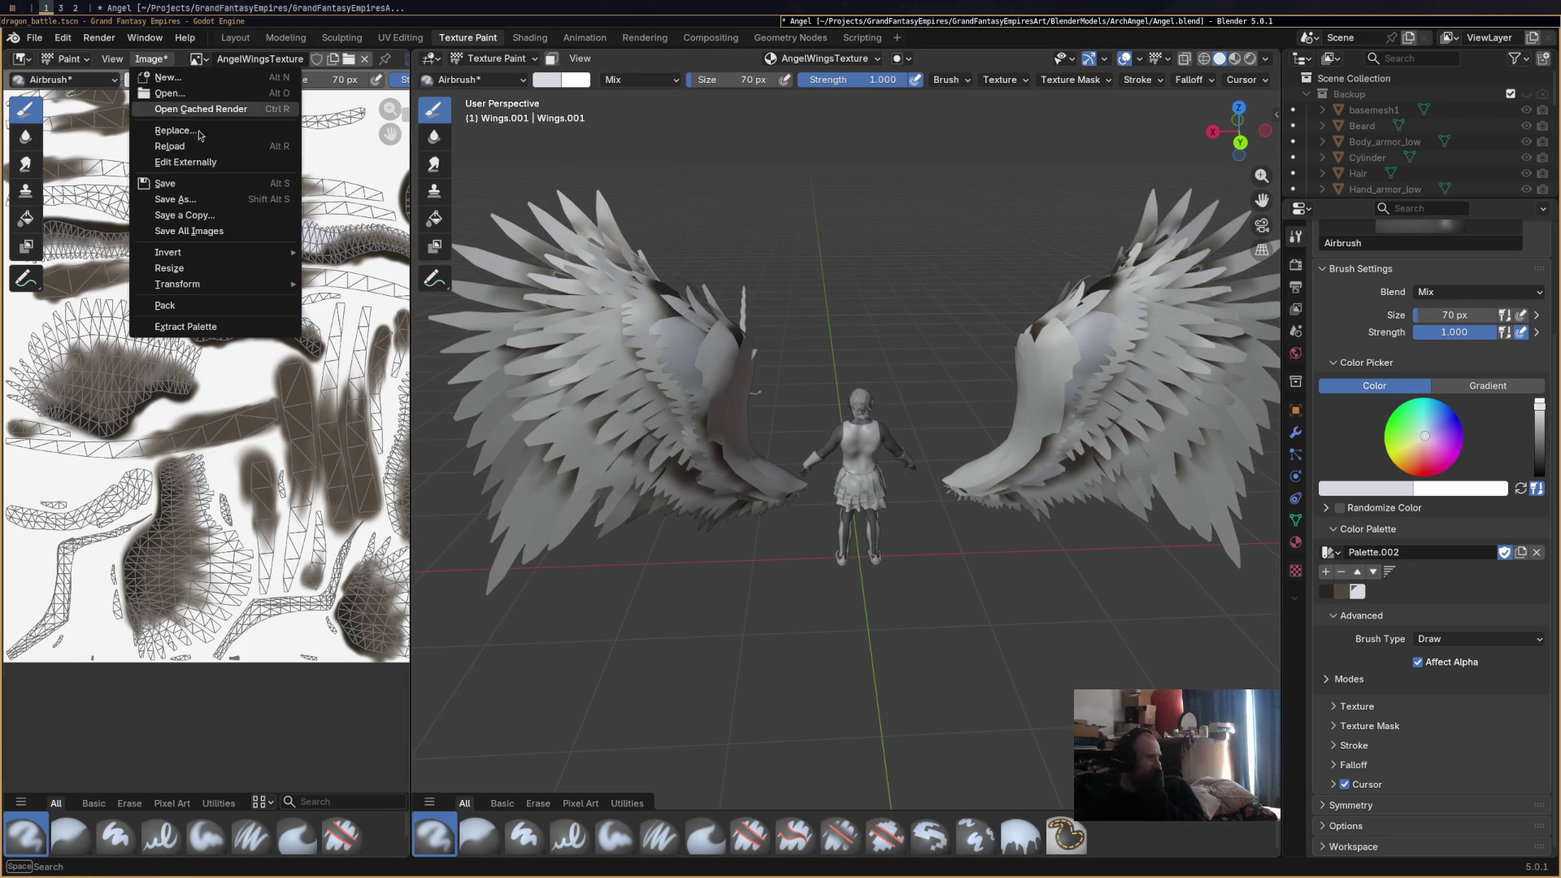
pyautogui.click(236, 185)
pyautogui.moveTo(734, 296); pyautogui.dragTo(714, 294)
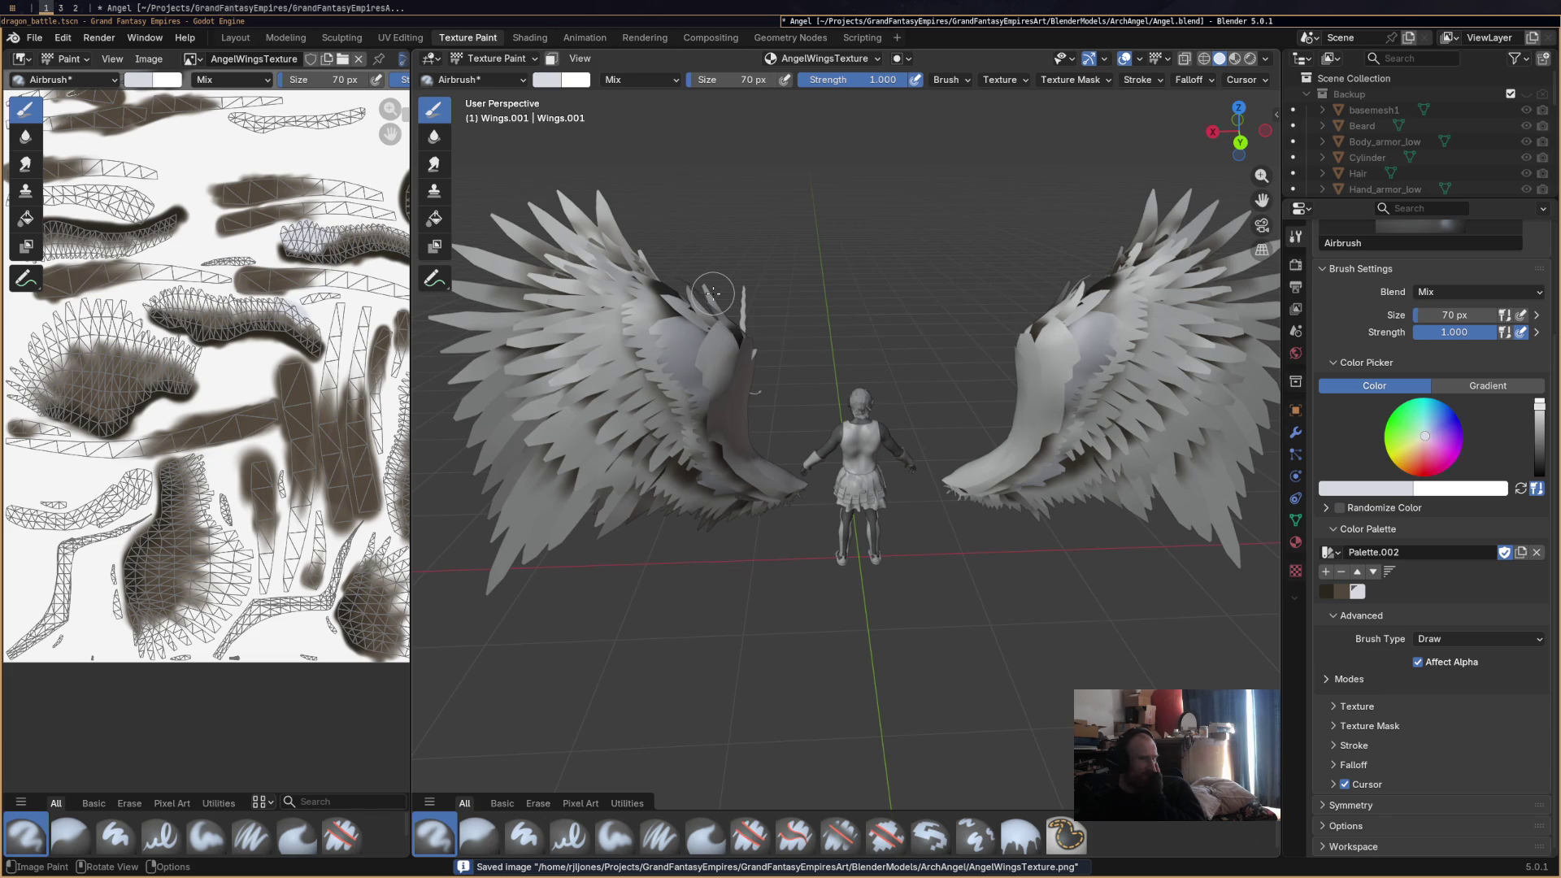
pyautogui.click(899, 58)
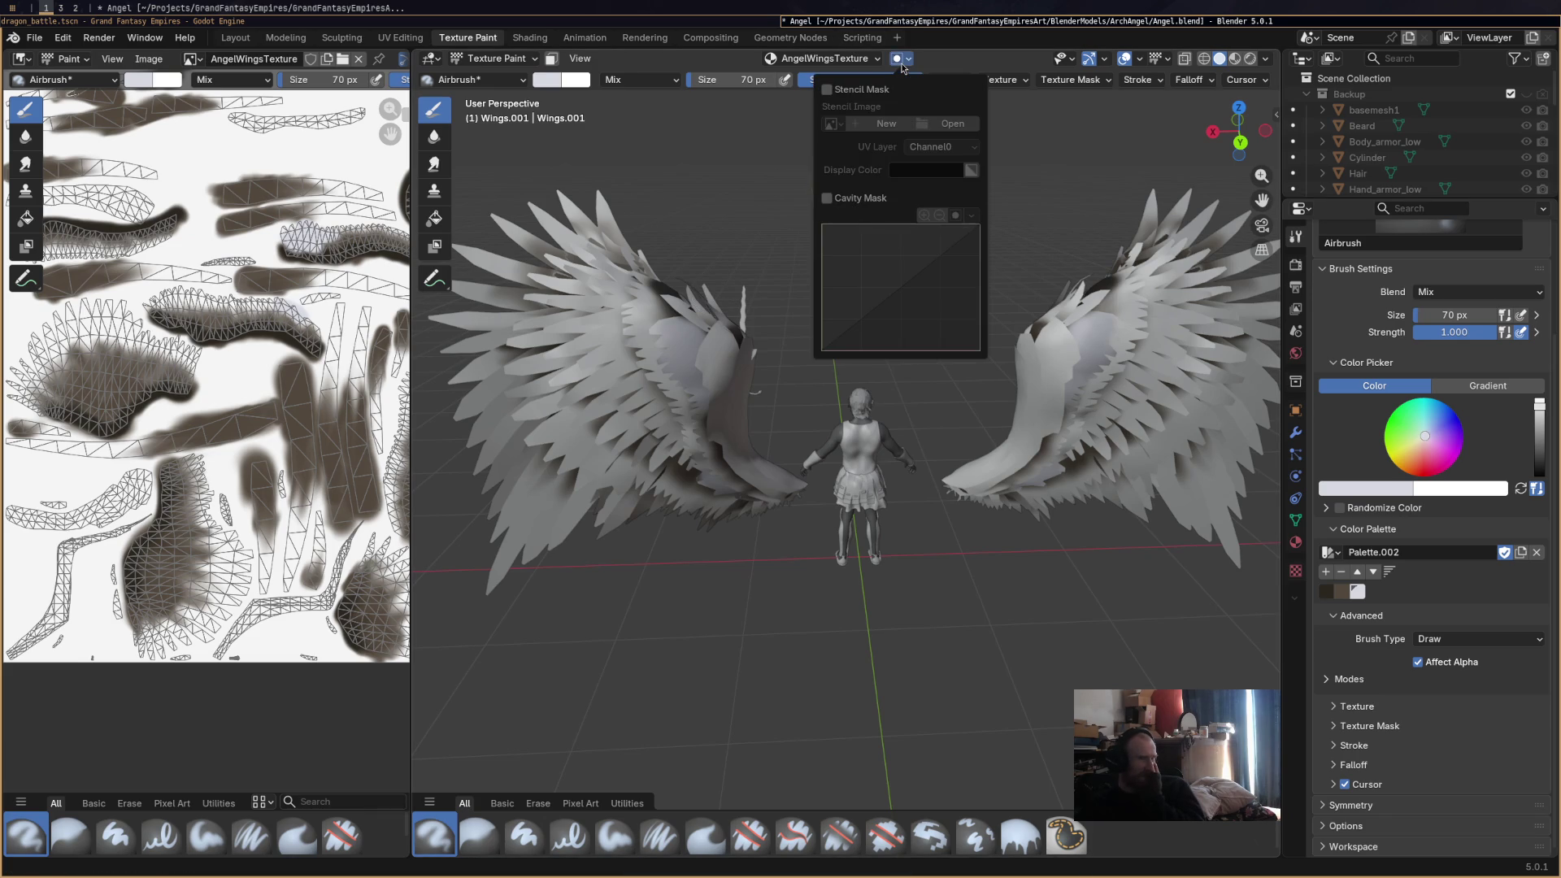
pyautogui.click(900, 65)
pyautogui.click(898, 64)
pyautogui.click(898, 65)
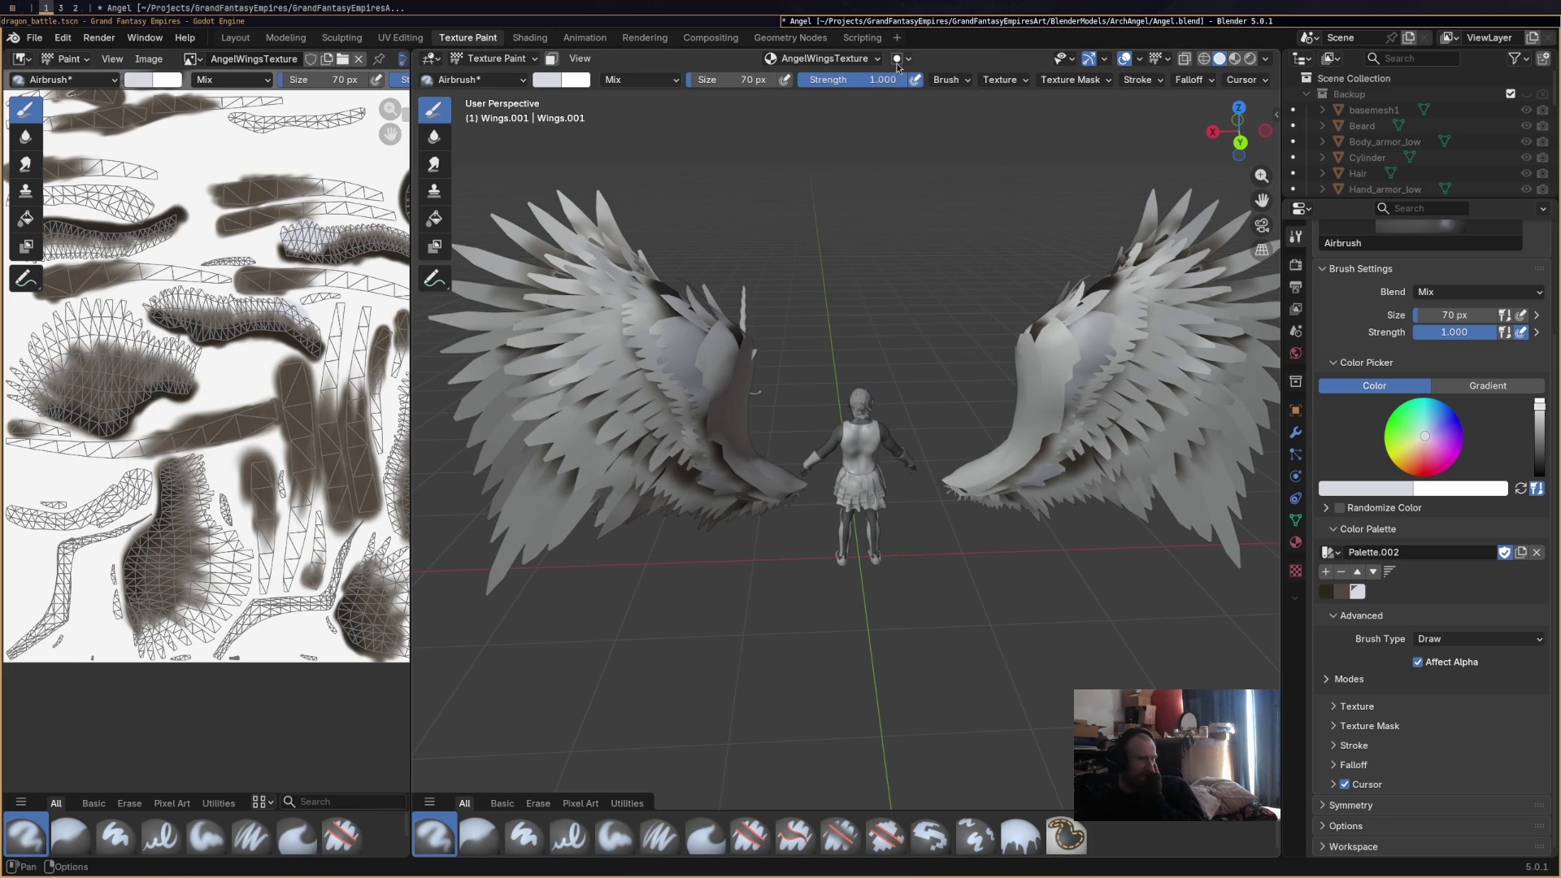
pyautogui.click(943, 80)
pyautogui.click(577, 58)
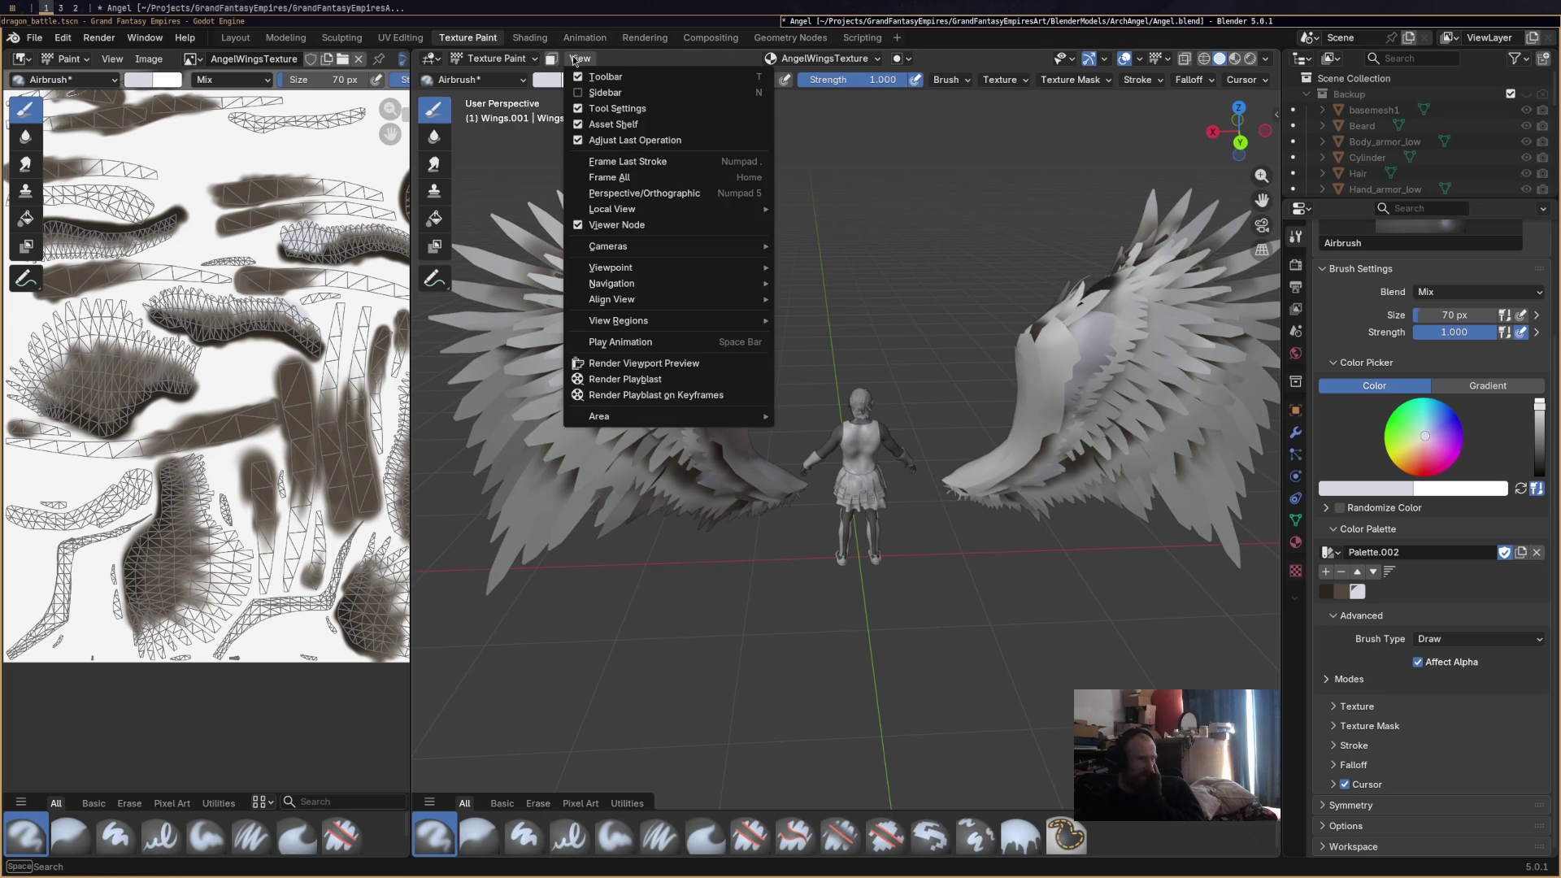
pyautogui.click(575, 60)
pyautogui.click(513, 61)
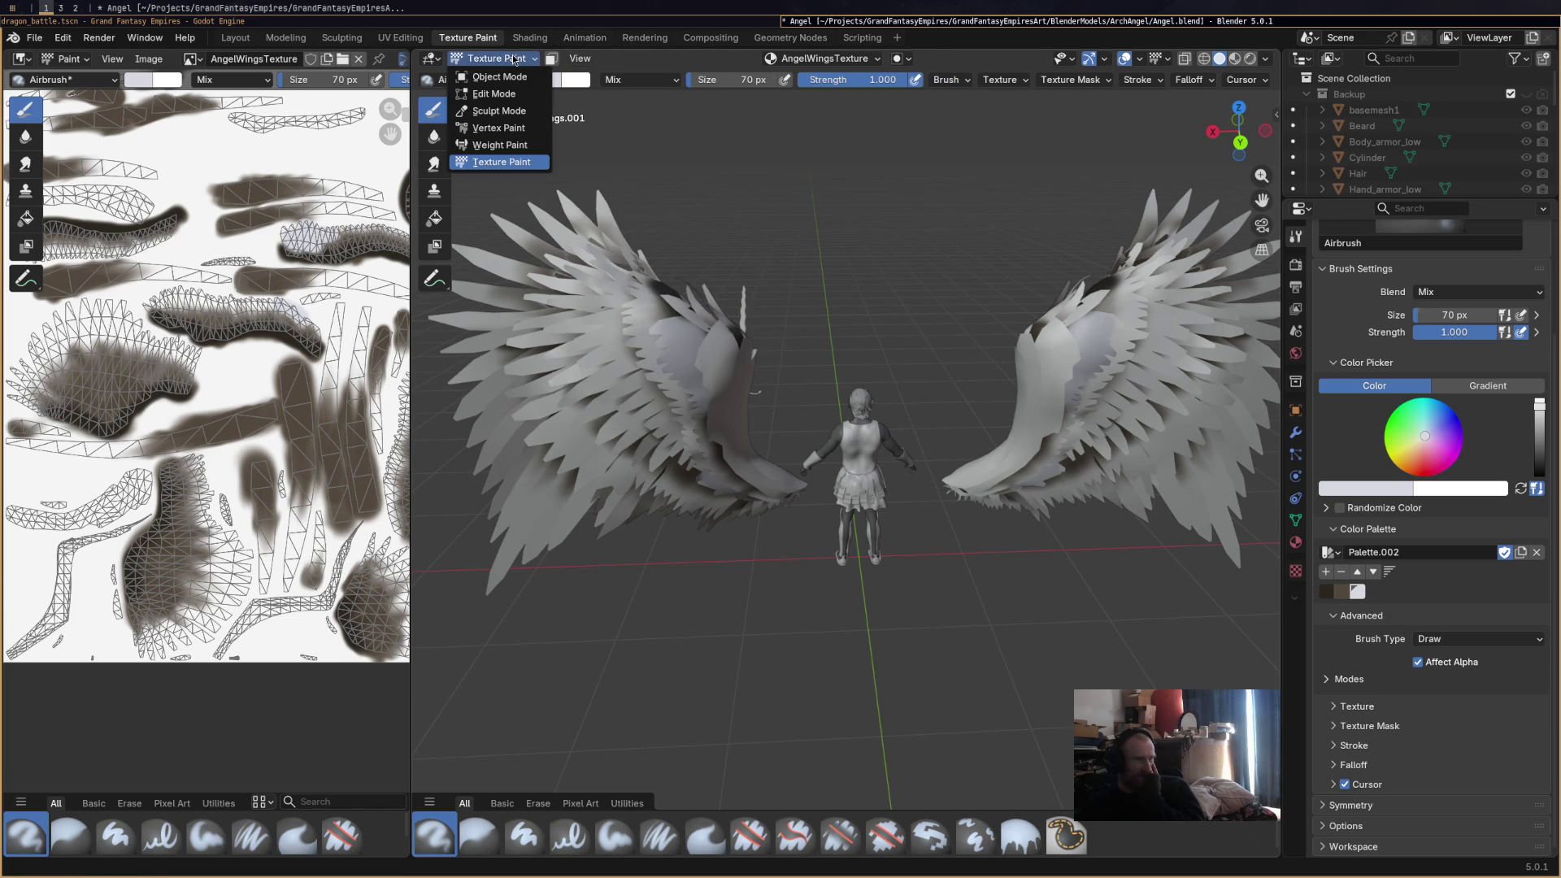
pyautogui.click(514, 60)
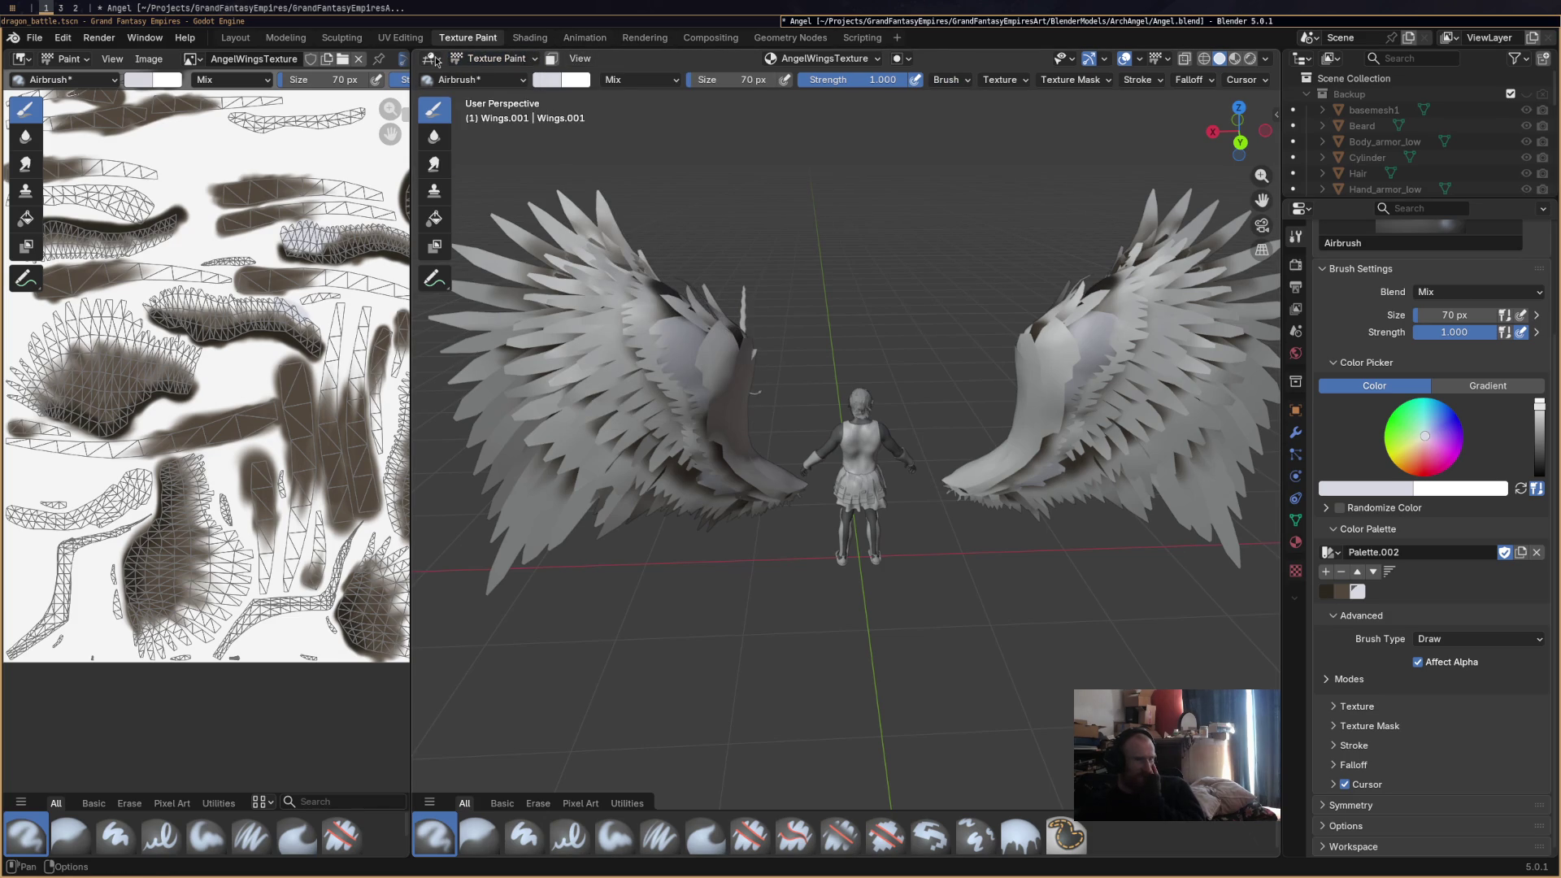
pyautogui.click(1070, 81)
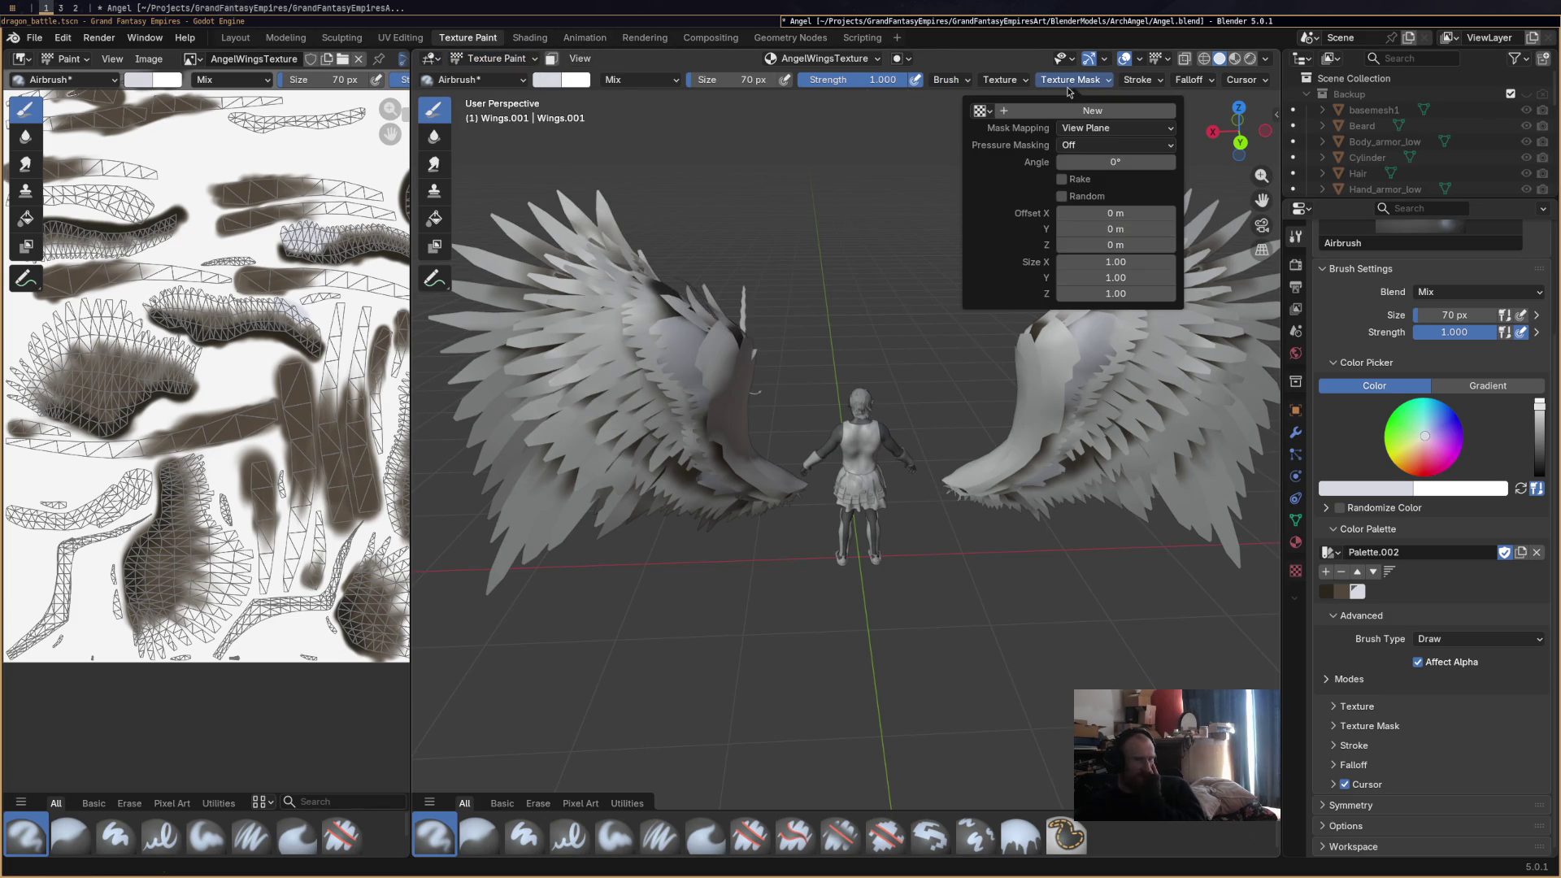
pyautogui.click(1000, 80)
pyautogui.click(947, 80)
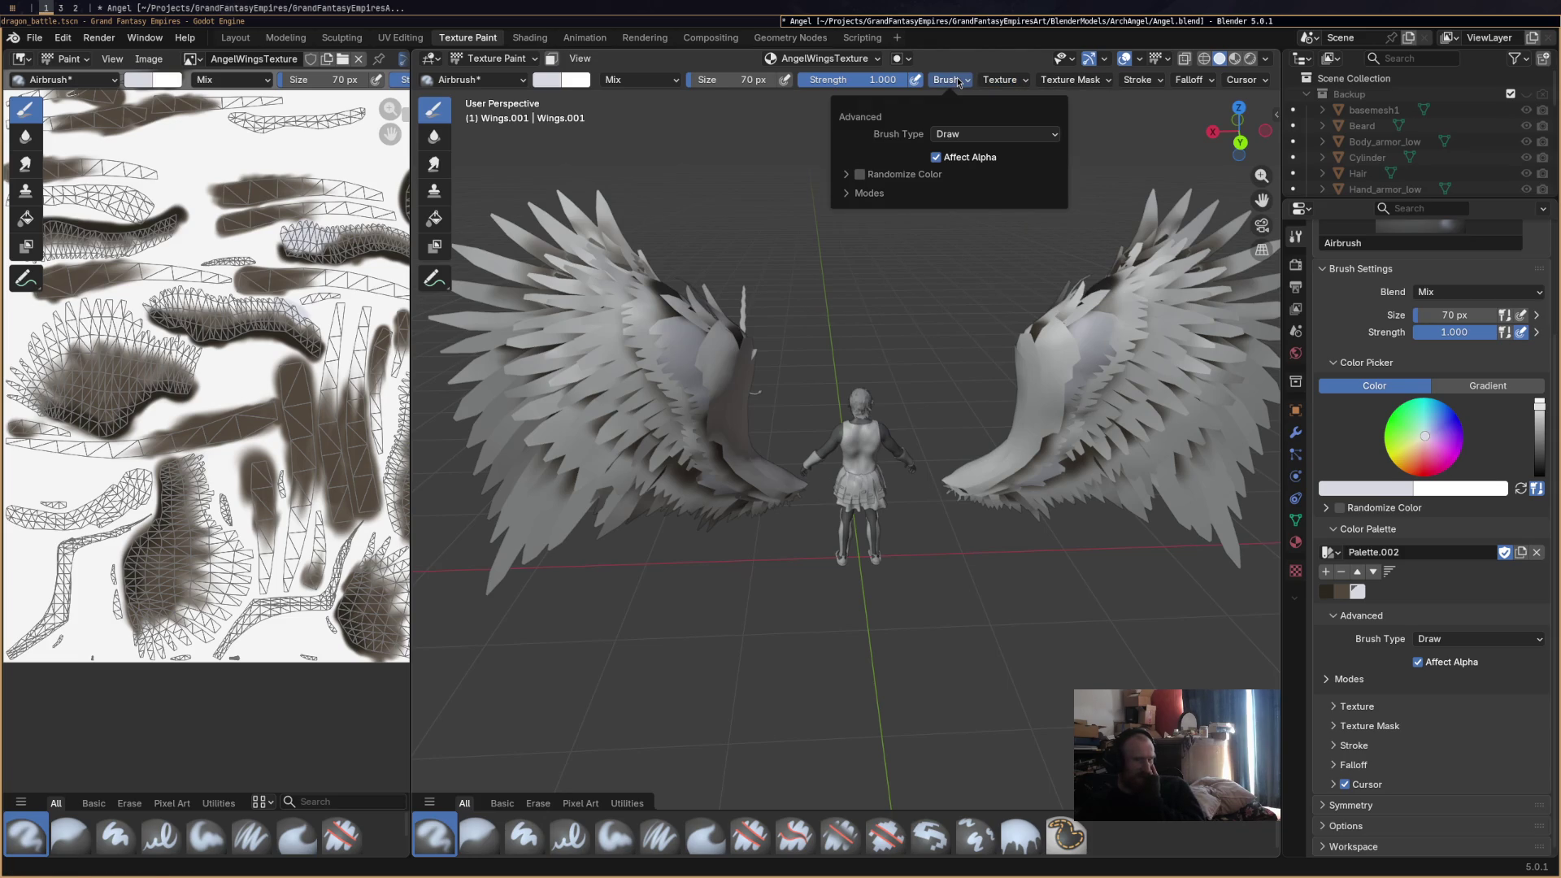
pyautogui.click(958, 79)
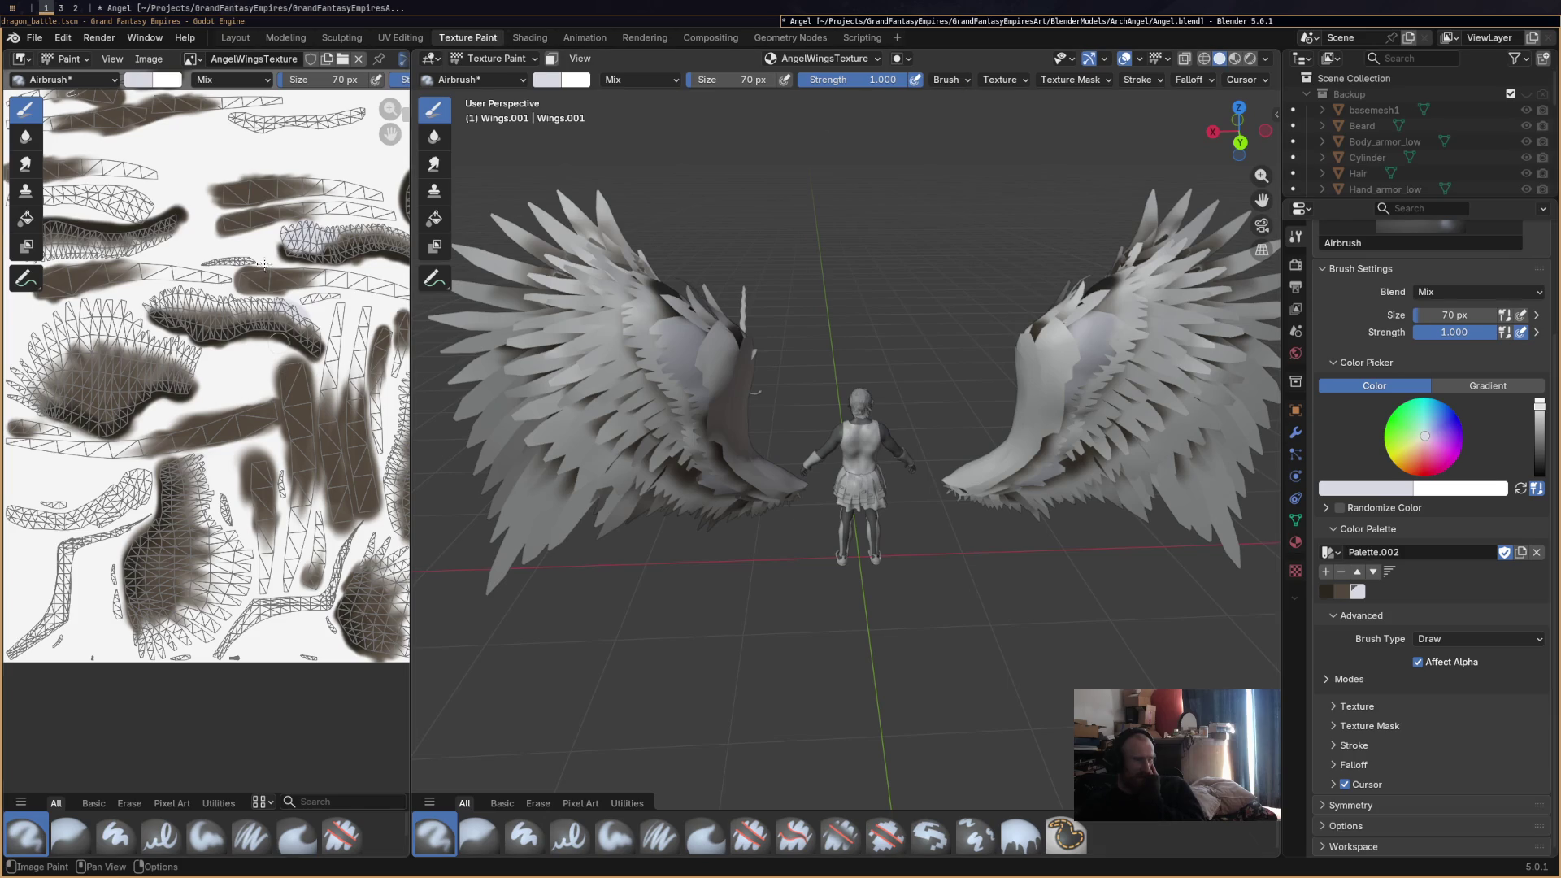
# Set the texture slot mode to Single Image and open AngelWingsTexture.png as the paint target.
pyautogui.click(835, 60)
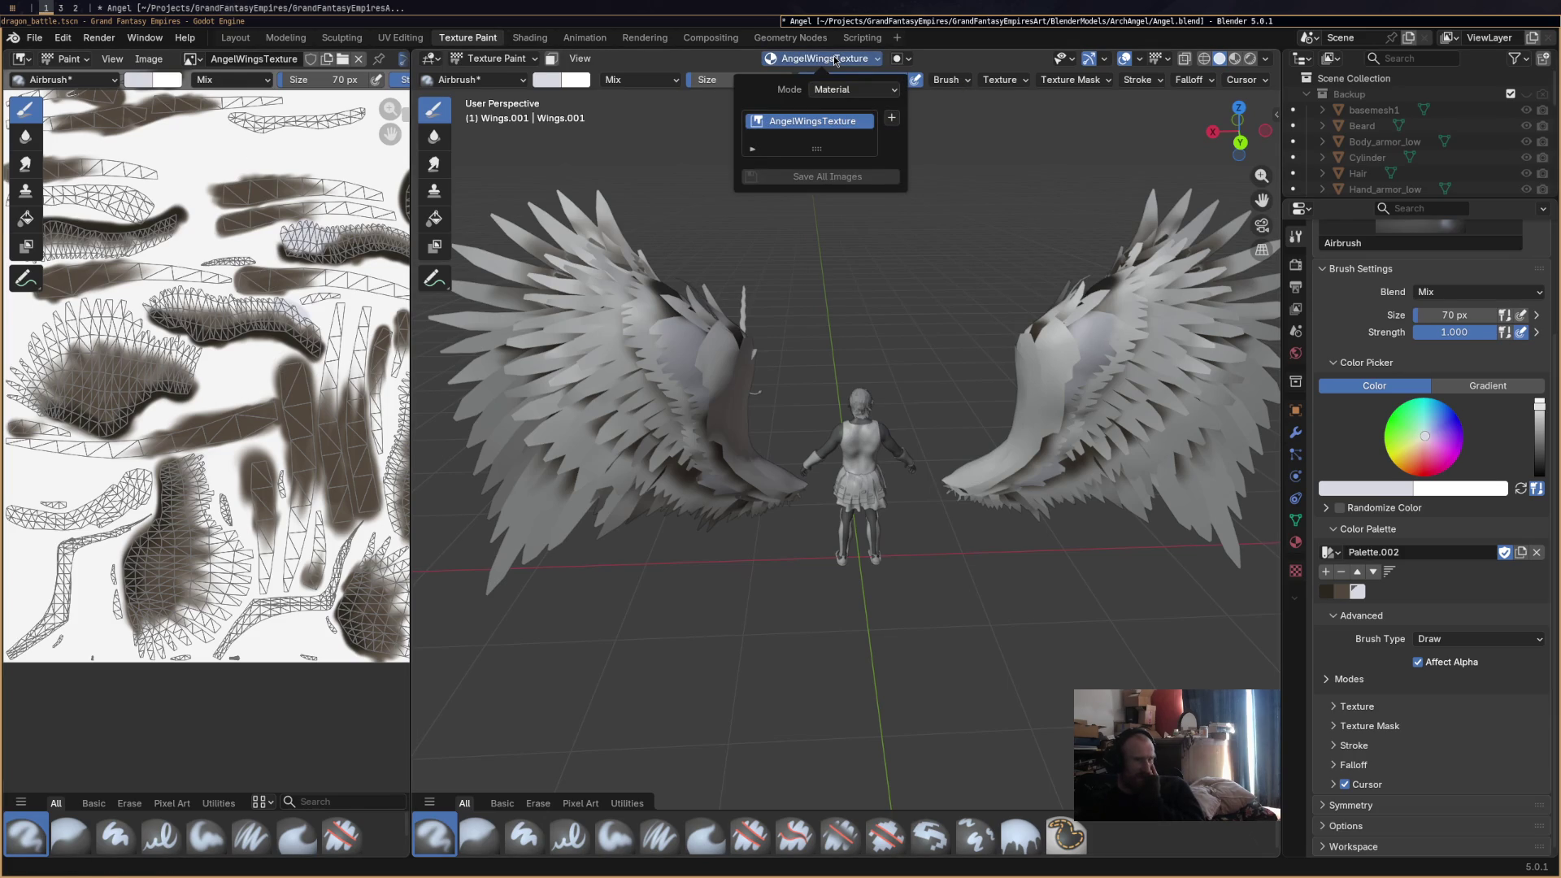
pyautogui.click(829, 91)
pyautogui.click(833, 123)
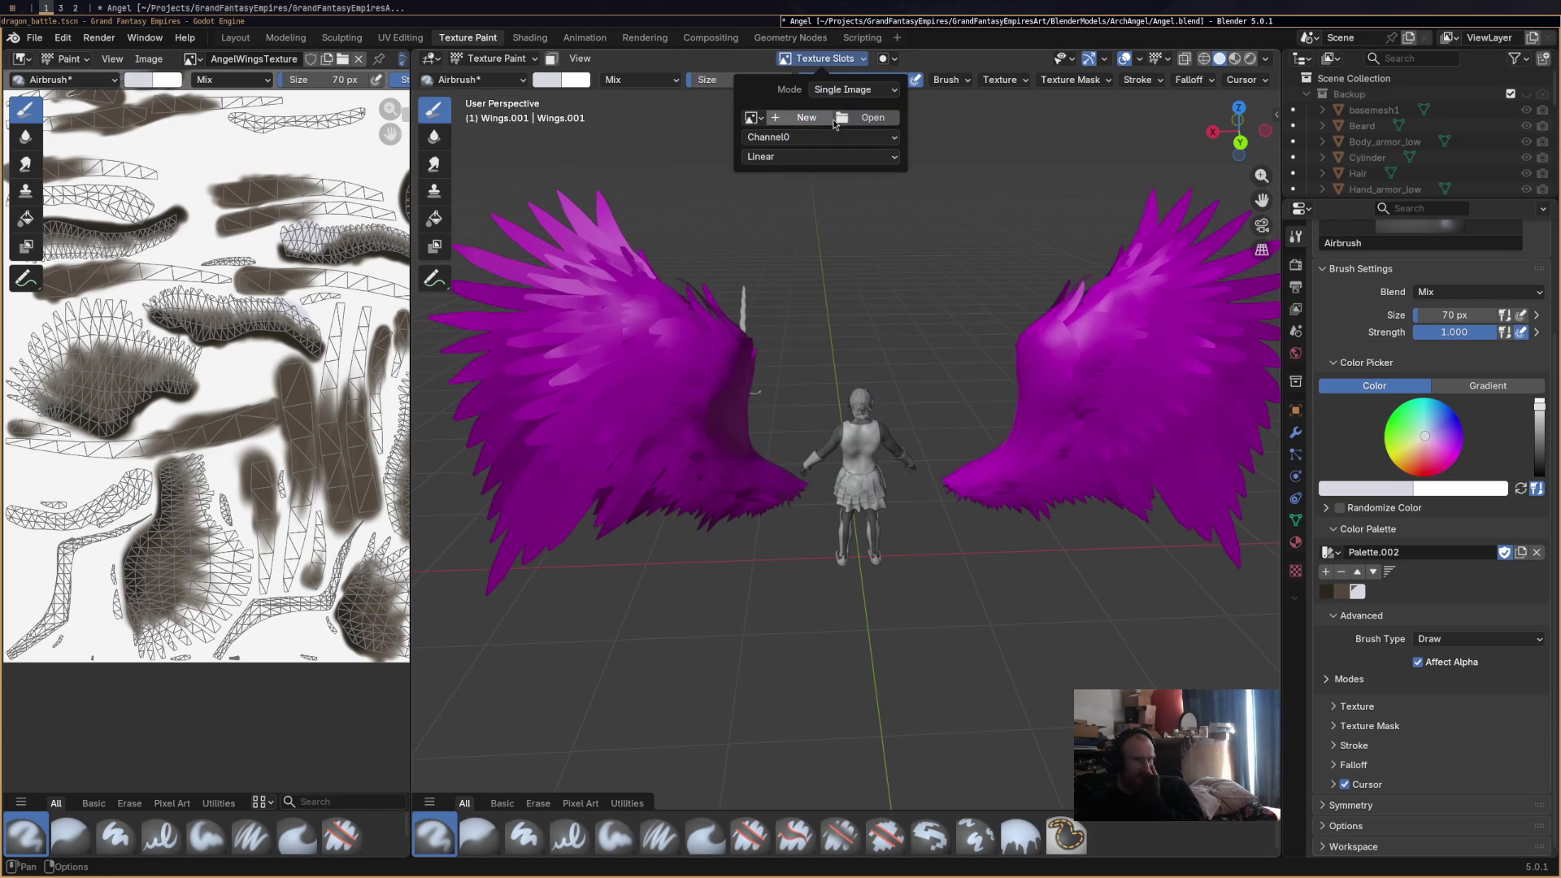
pyautogui.click(857, 116)
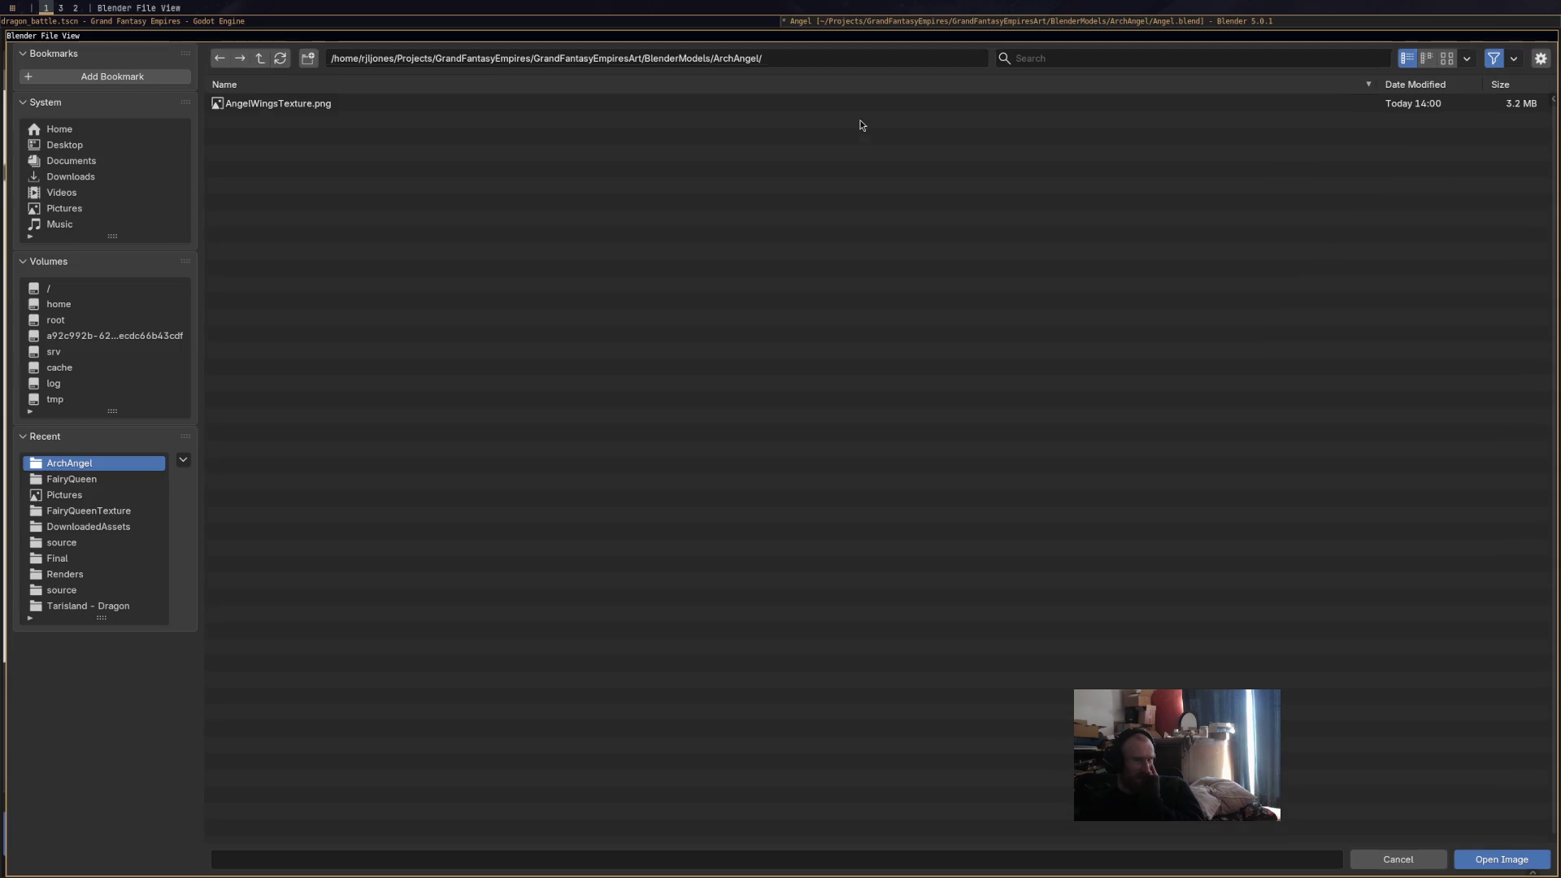
pyautogui.doubleClick(316, 103)
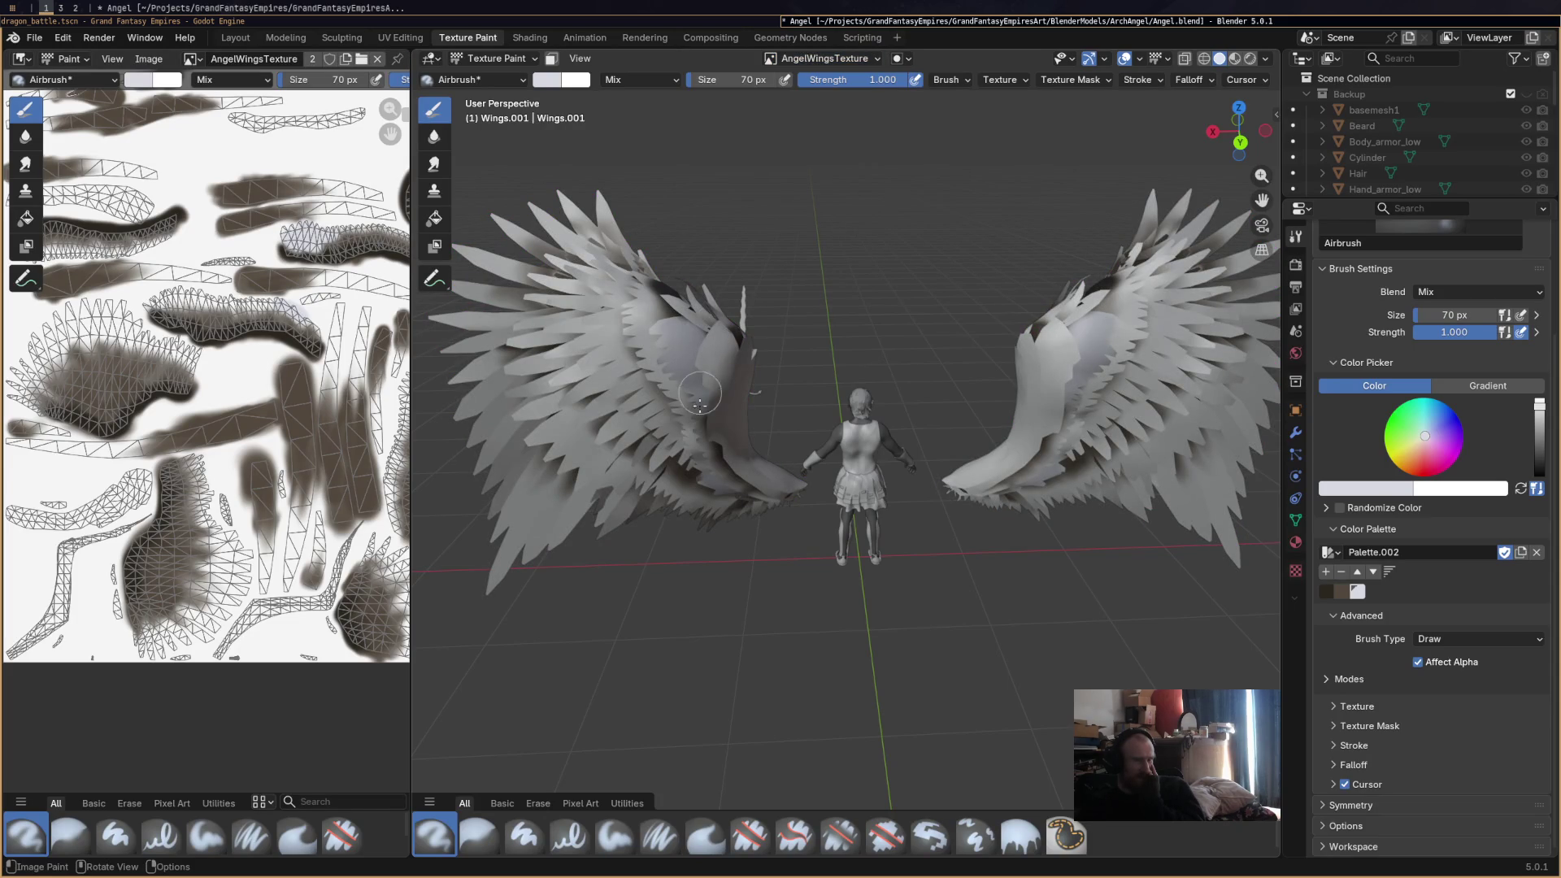
# Paint a dark stroke on the upper left wing, undo the white touch-up, and save Angel.blend.
pyautogui.moveTo(692, 286); pyautogui.dragTo(688, 315)
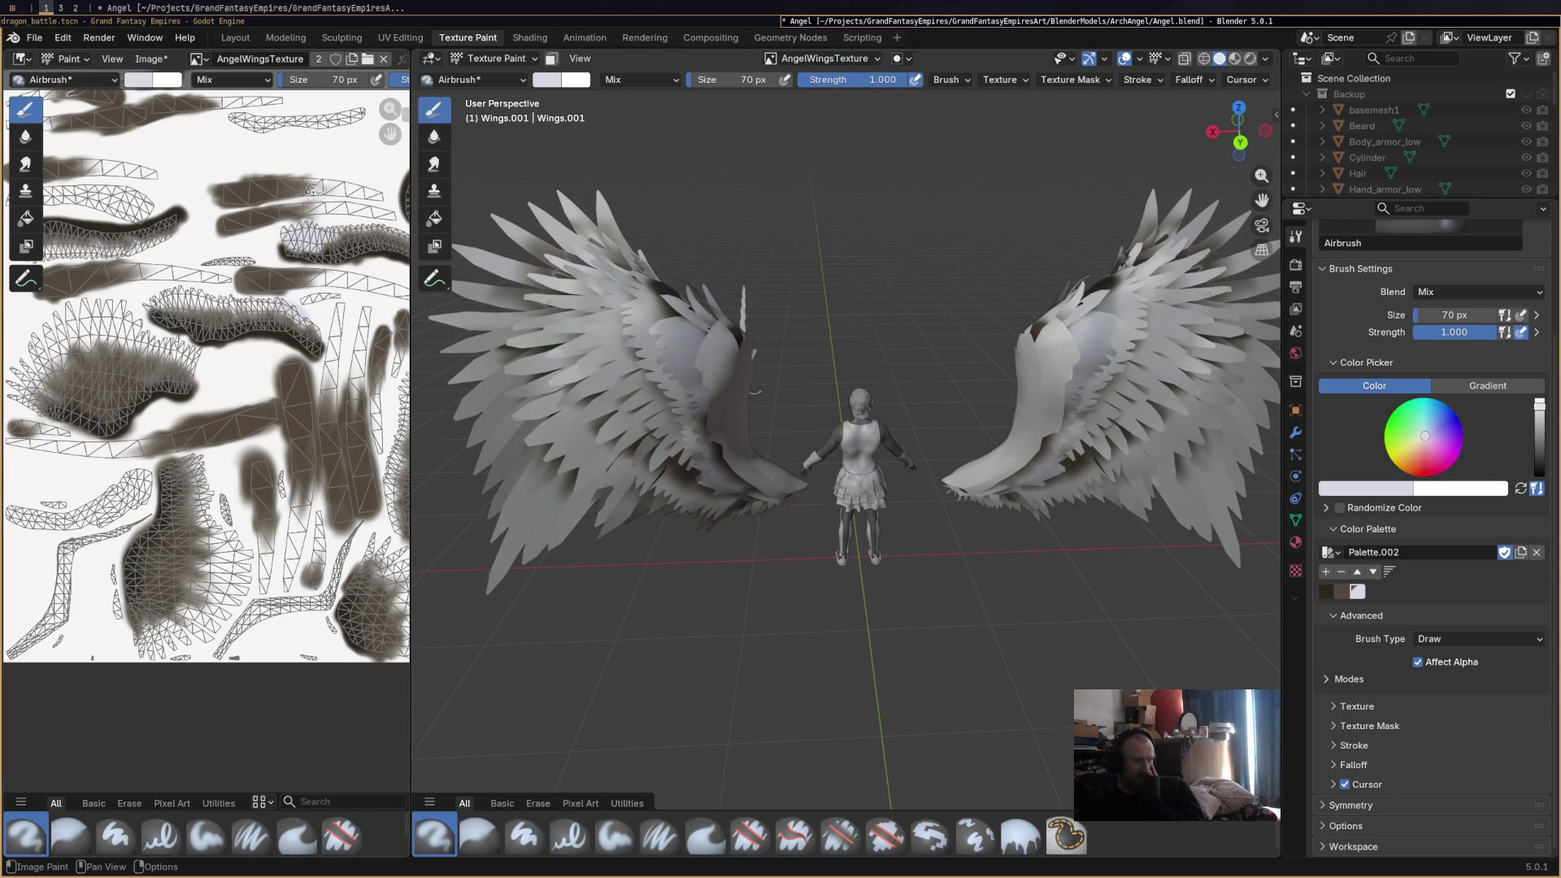
pyautogui.moveTo(312, 189); pyautogui.dragTo(248, 191)
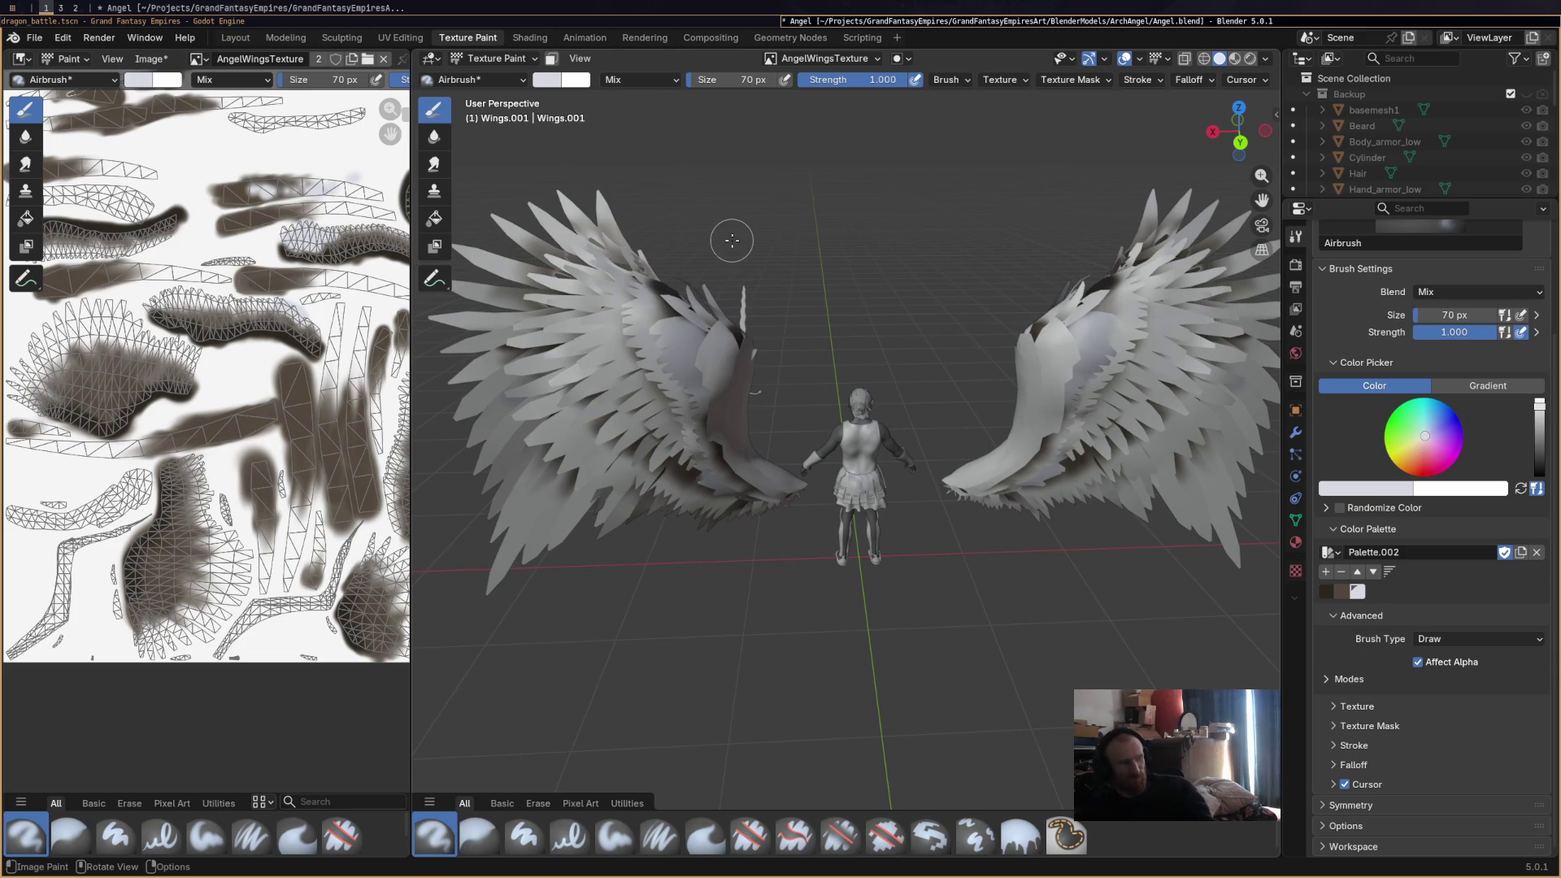
pyautogui.hotkey('ctrl', 'z')
pyautogui.moveTo(690, 258); pyautogui.dragTo(698, 269, button='middle')
pyautogui.hotkey('ctrl', 's')
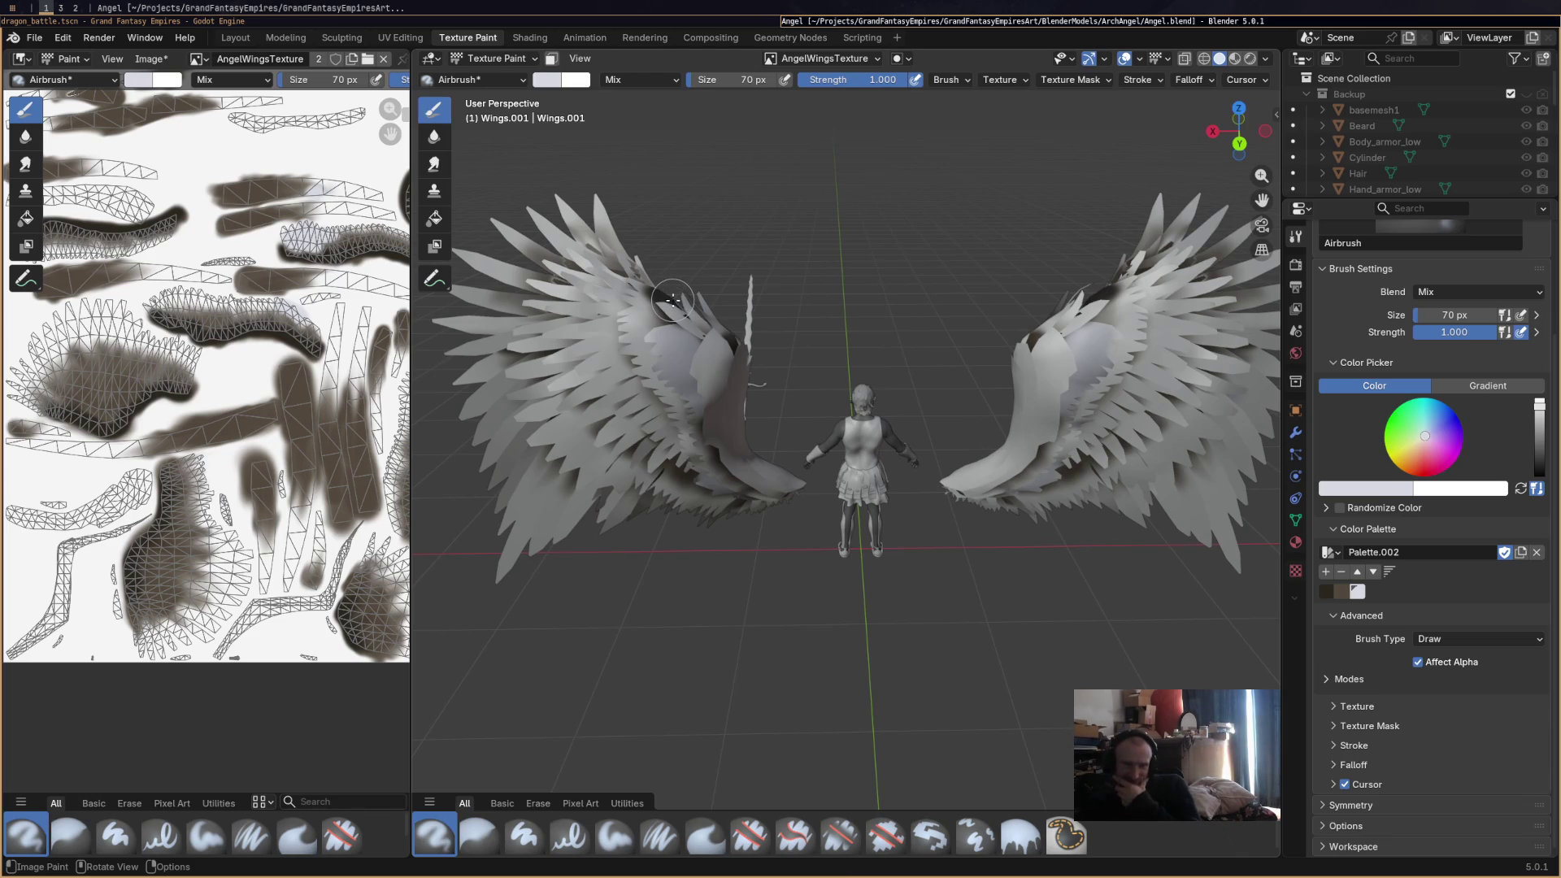
pyautogui.click(1020, 835)
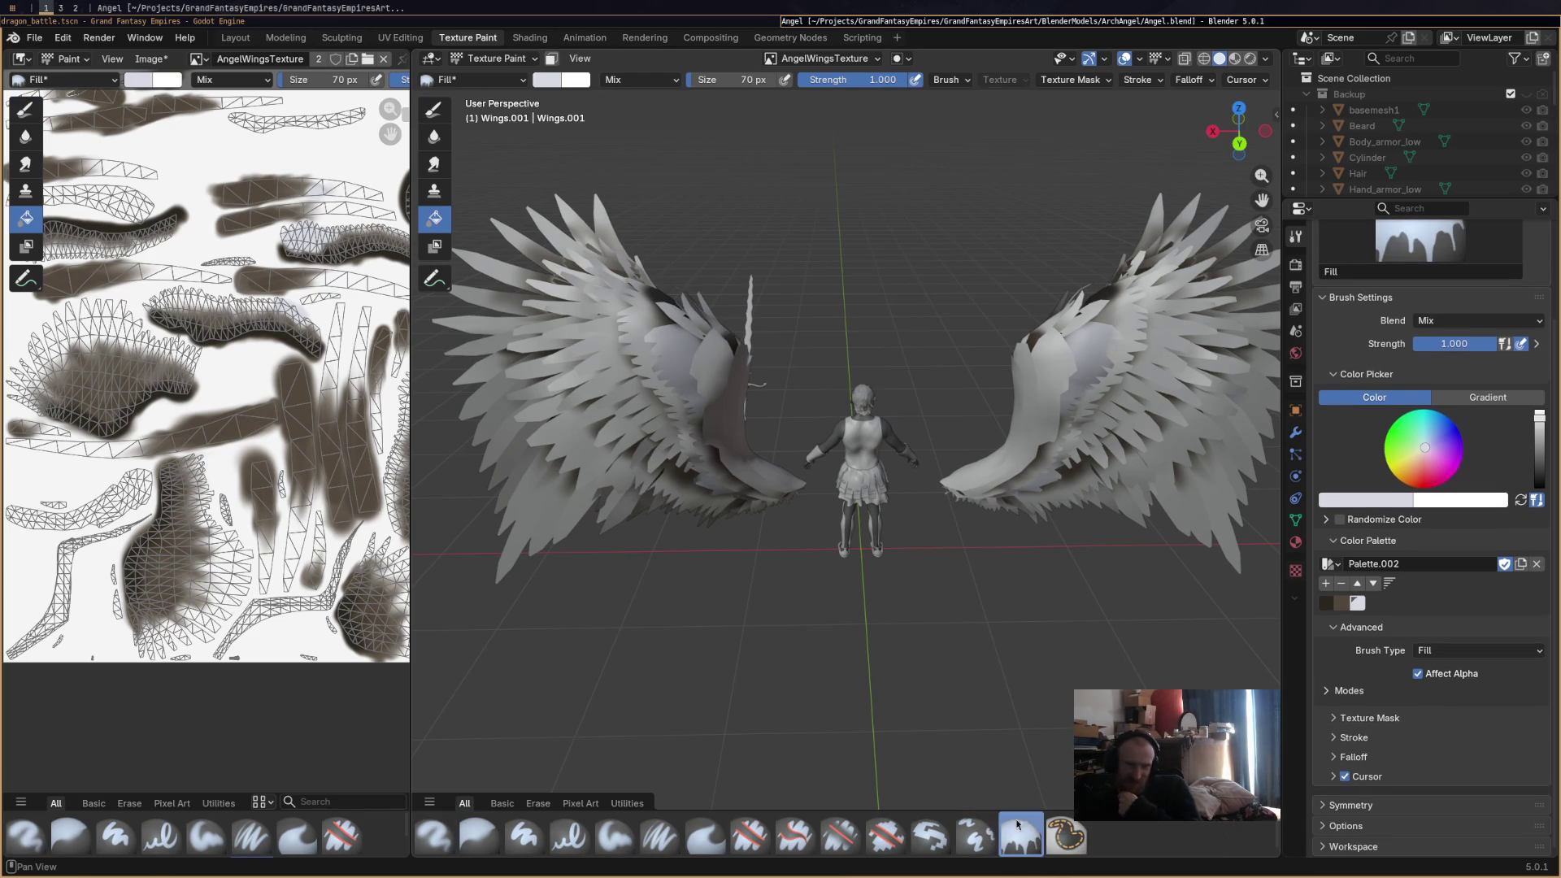
pyautogui.click(722, 406)
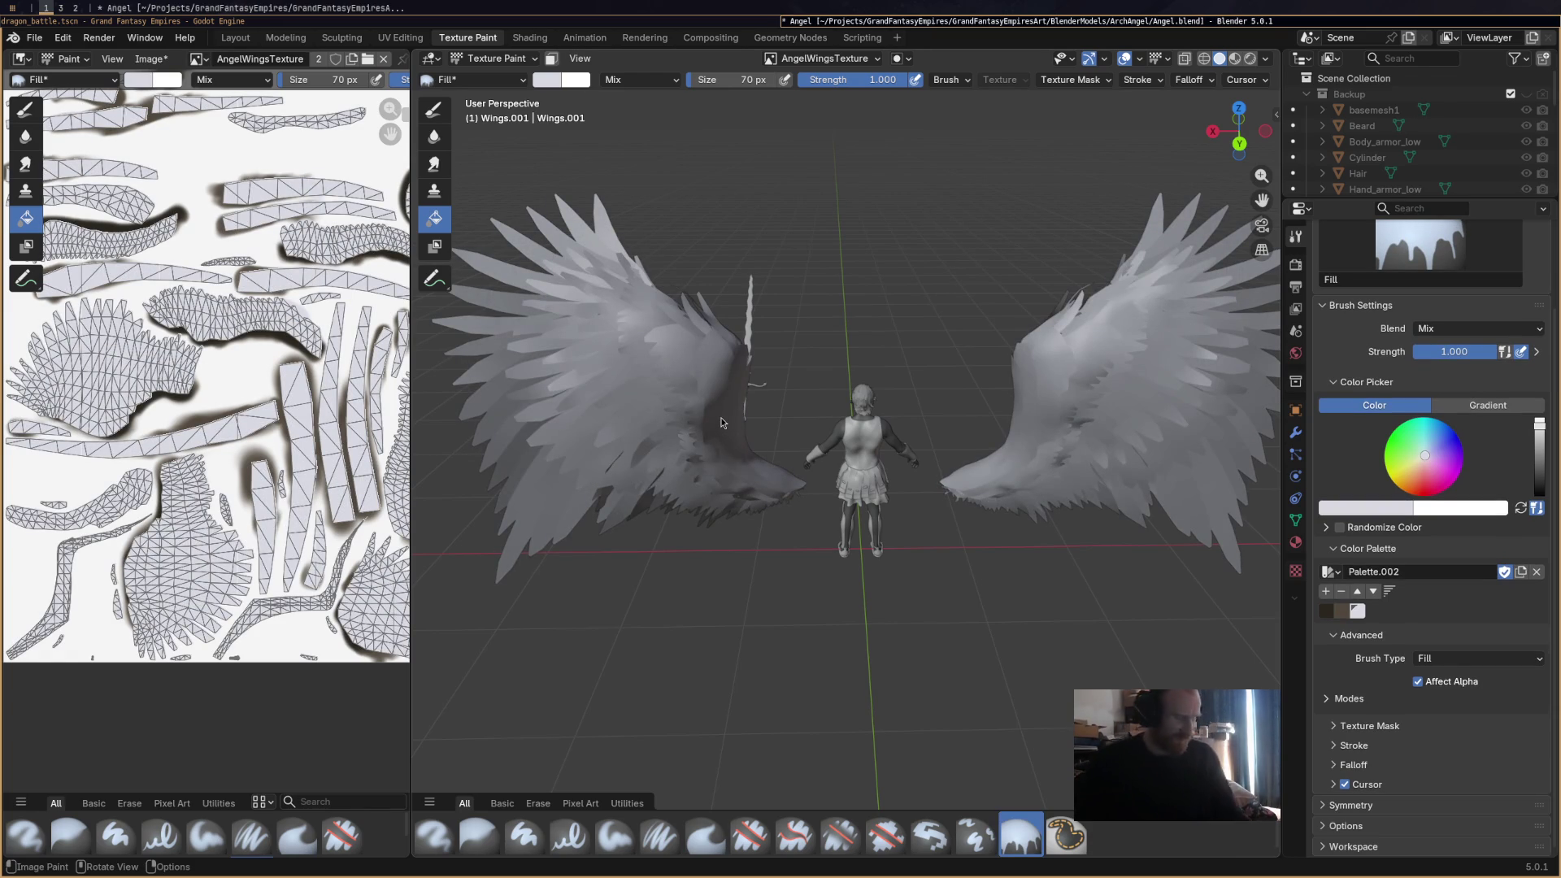
pyautogui.hotkey('ctrl', 'z')
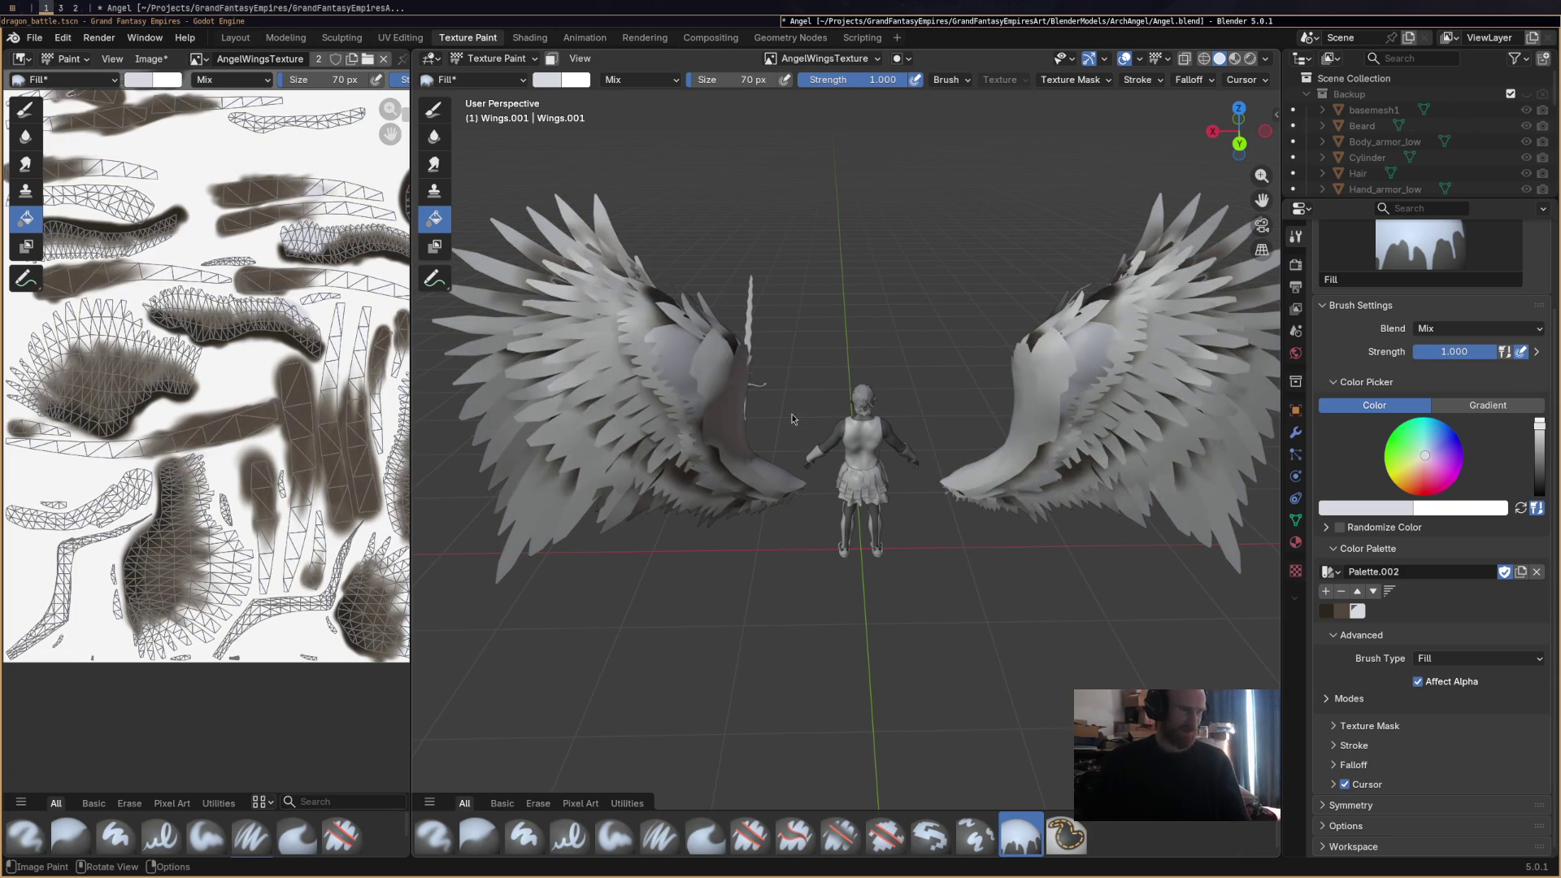
pyautogui.click(443, 840)
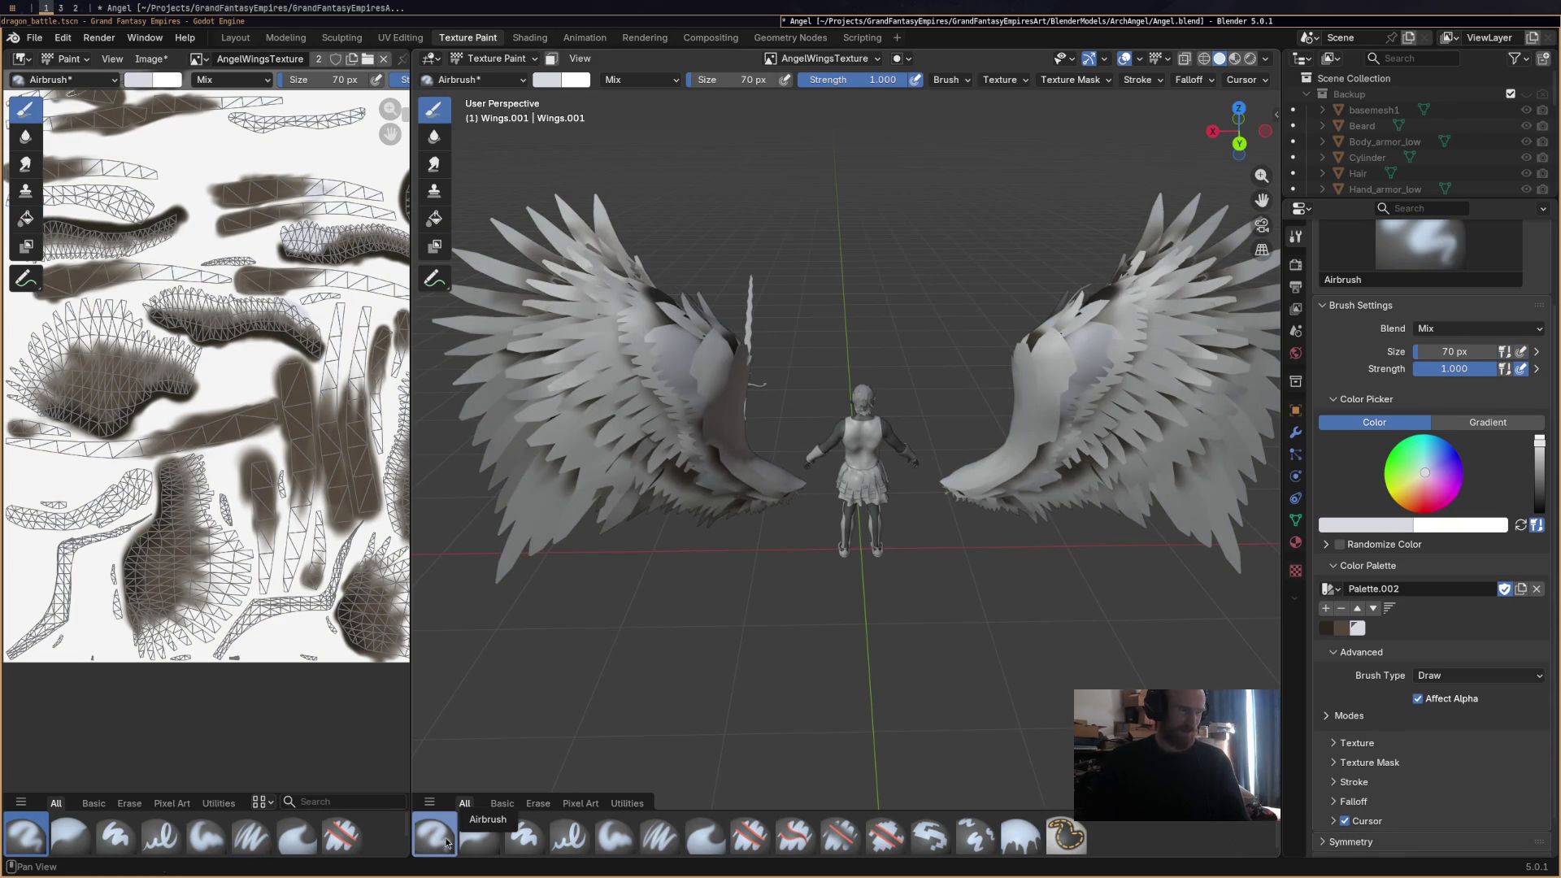
# Try Add blending, revert to Mix, and switch to the Paint Hard Pressure brush with Accumulate on.
pyautogui.click(651, 80)
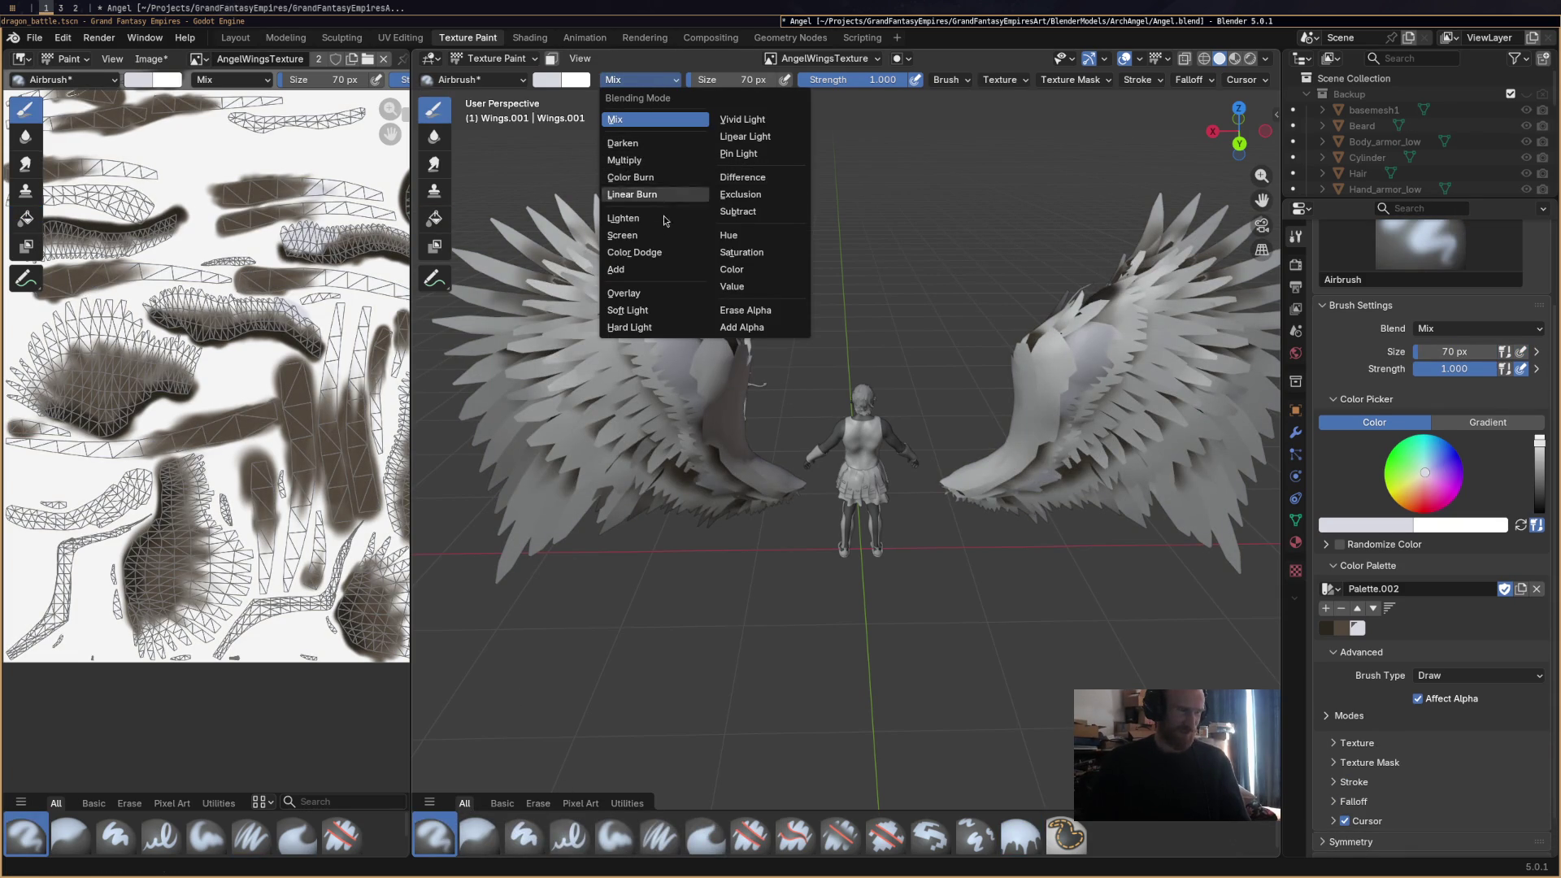
pyautogui.click(655, 268)
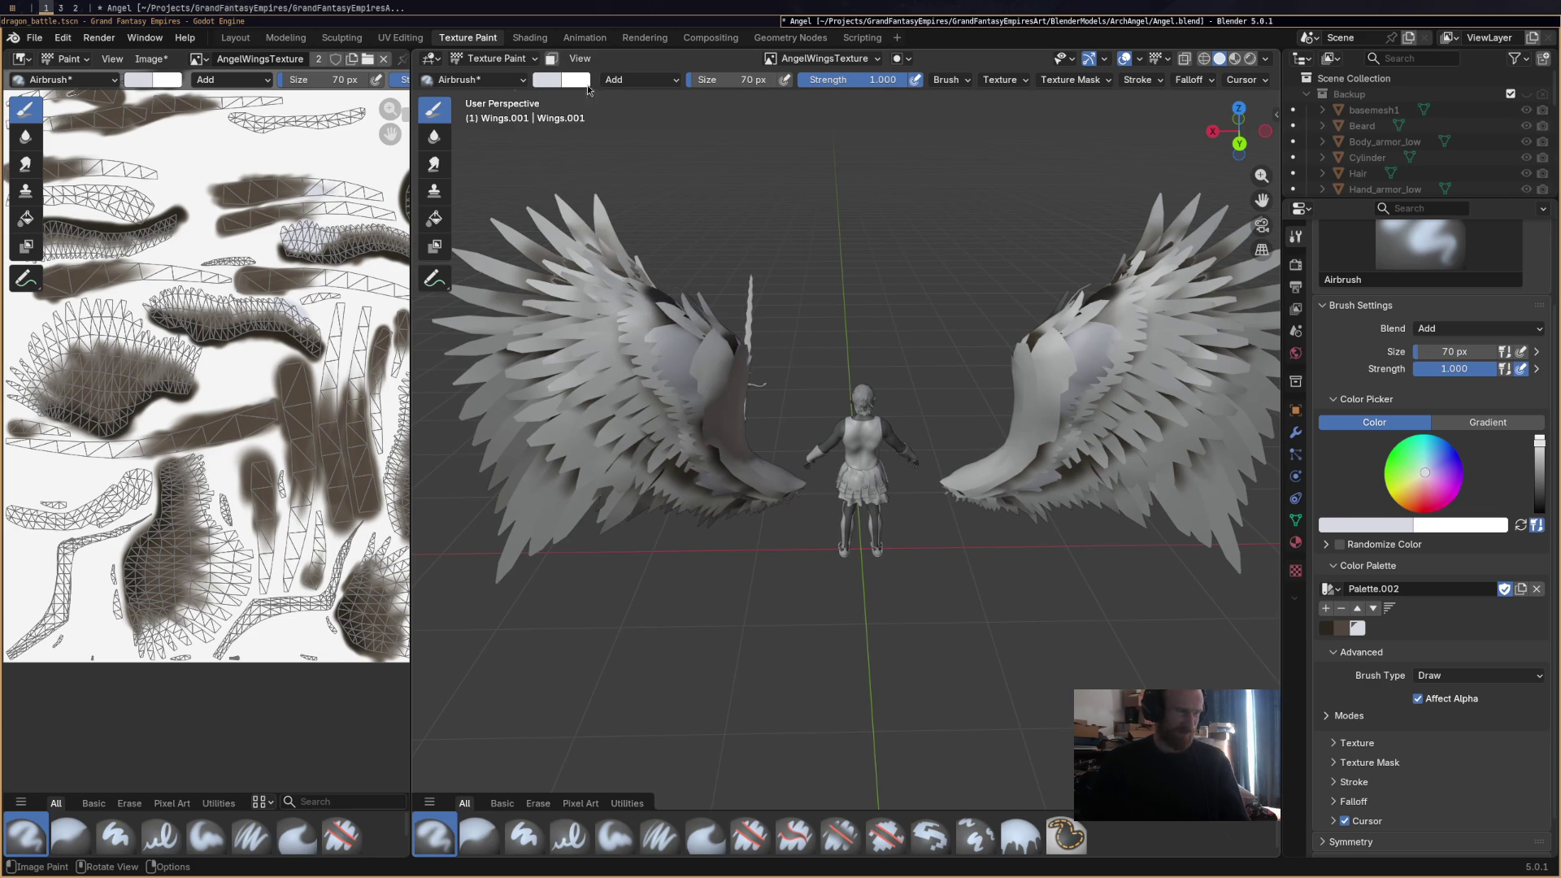
pyautogui.click(615, 81)
pyautogui.click(621, 118)
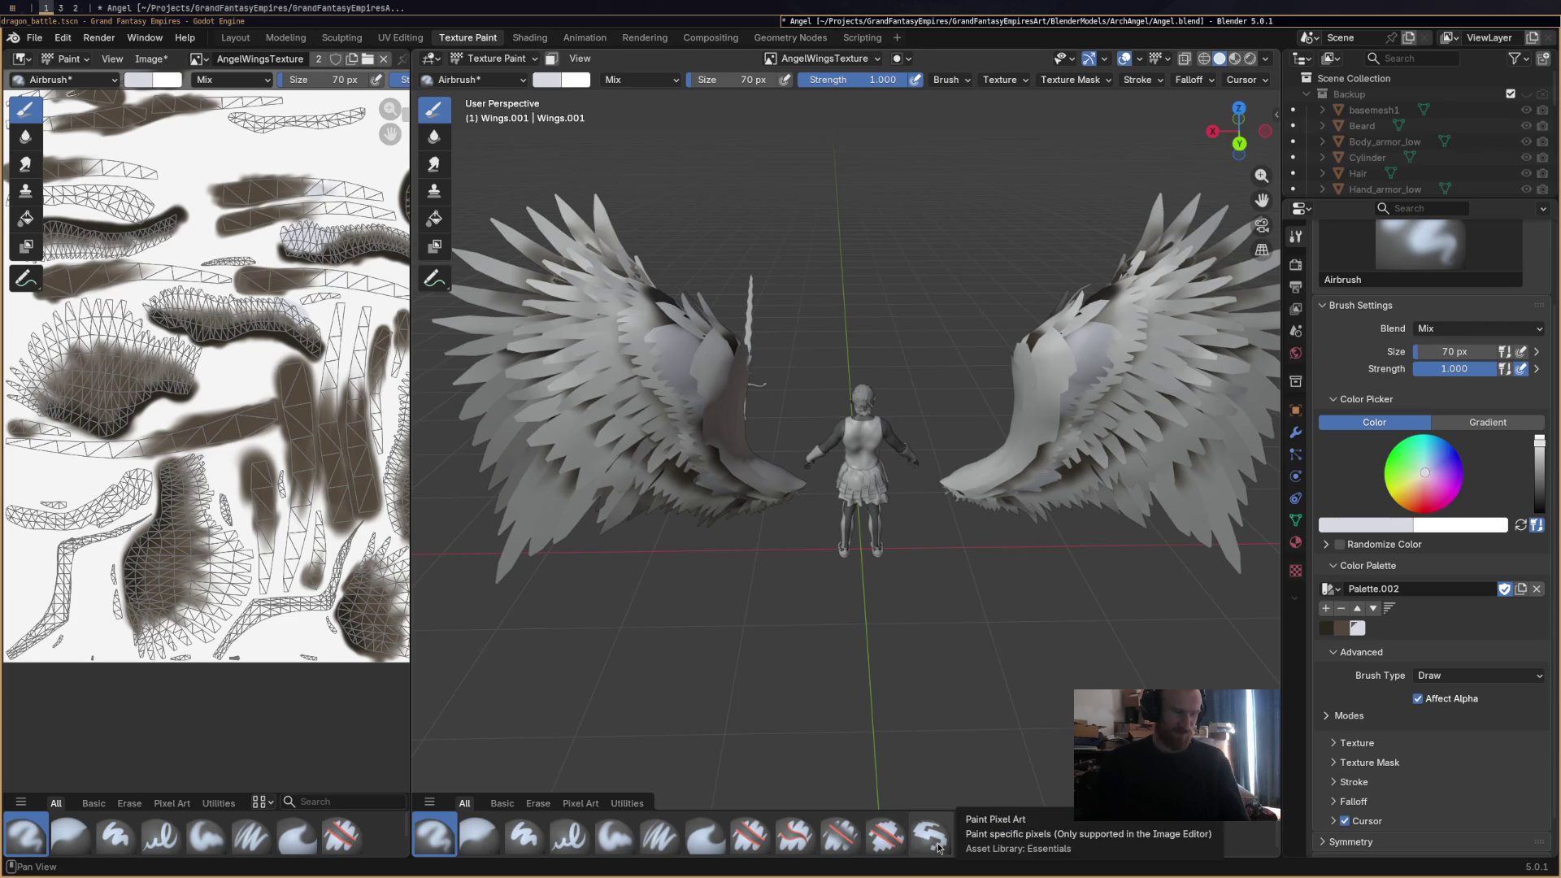
pyautogui.click(569, 835)
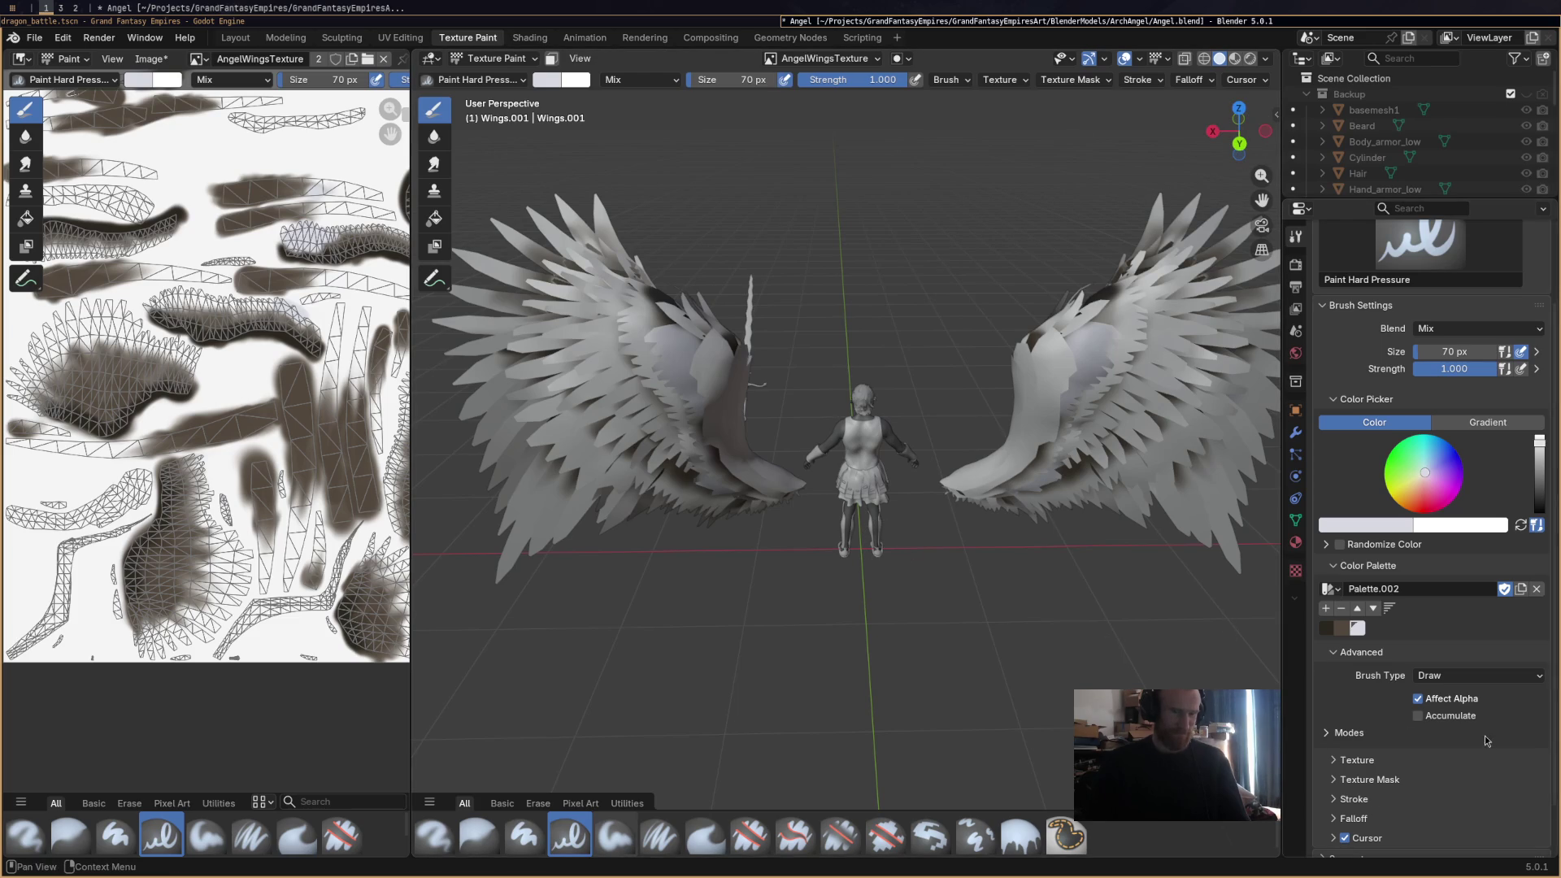
pyautogui.click(1440, 718)
# Glance at the gradient colour options, return to plain colour, and save Angel.blend.
pyautogui.click(1500, 421)
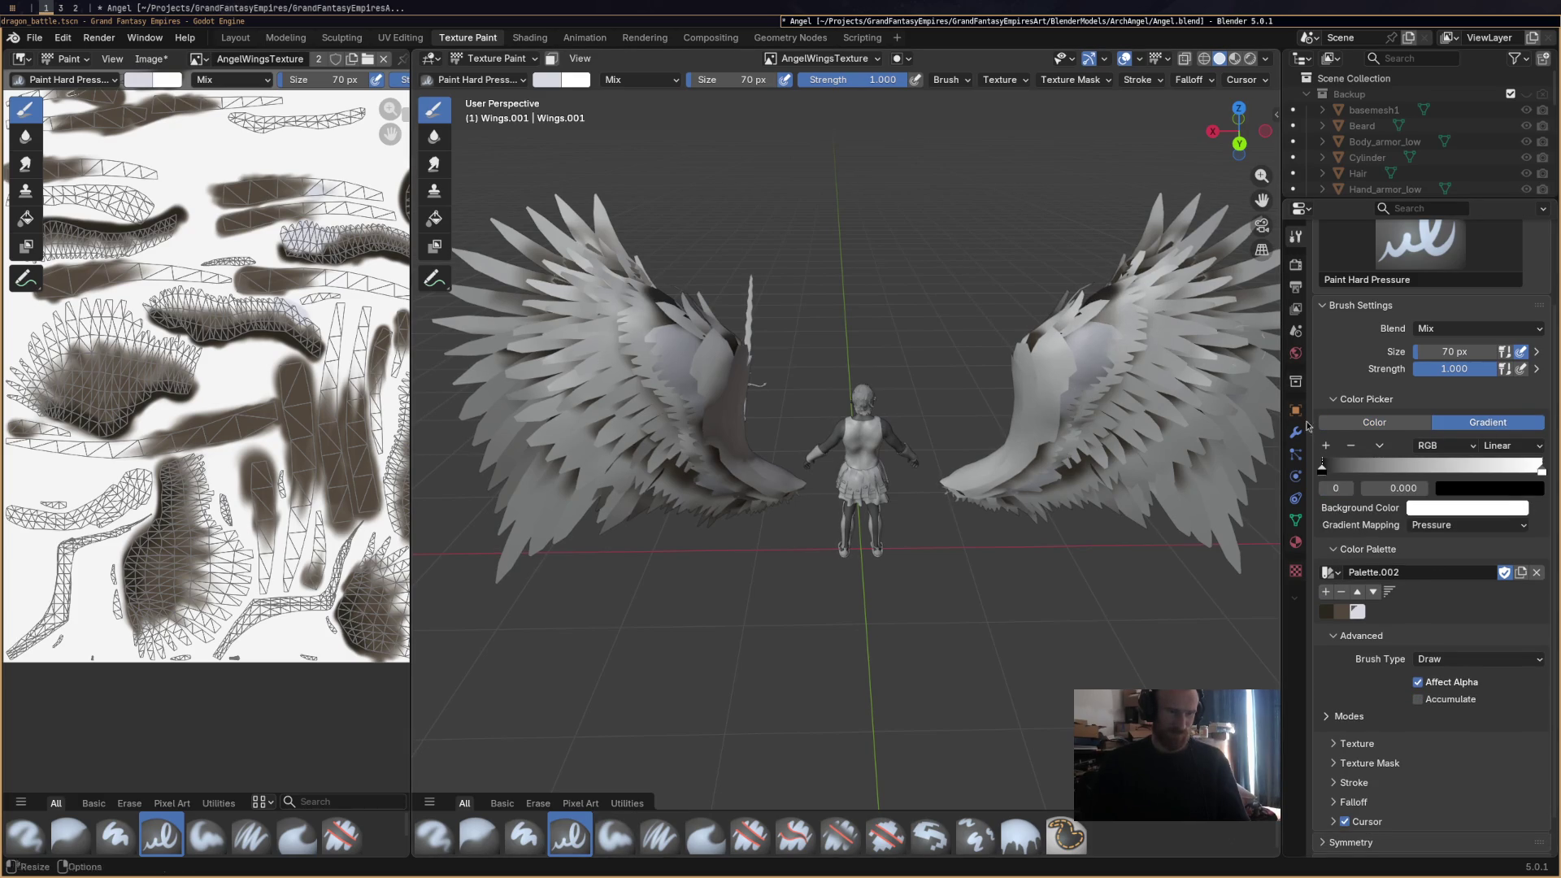
pyautogui.click(1354, 424)
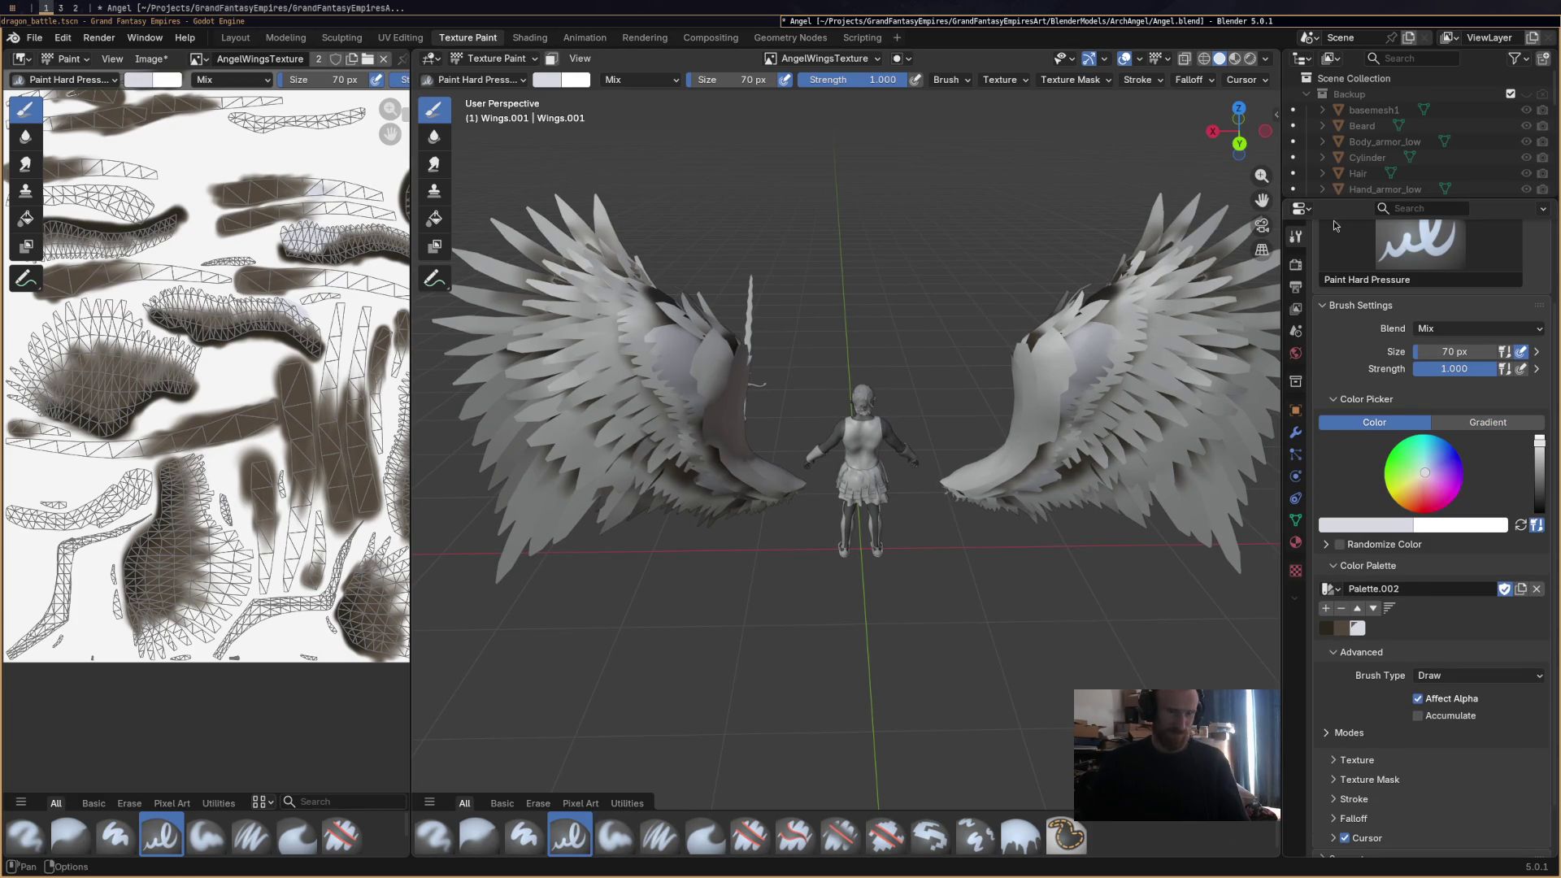
pyautogui.hotkey('ctrl', 's')
# Orbit to a new angle on the angel and place a paint dab on the wing texture.
pyautogui.moveTo(994, 499); pyautogui.dragTo(975, 531, button='middle')
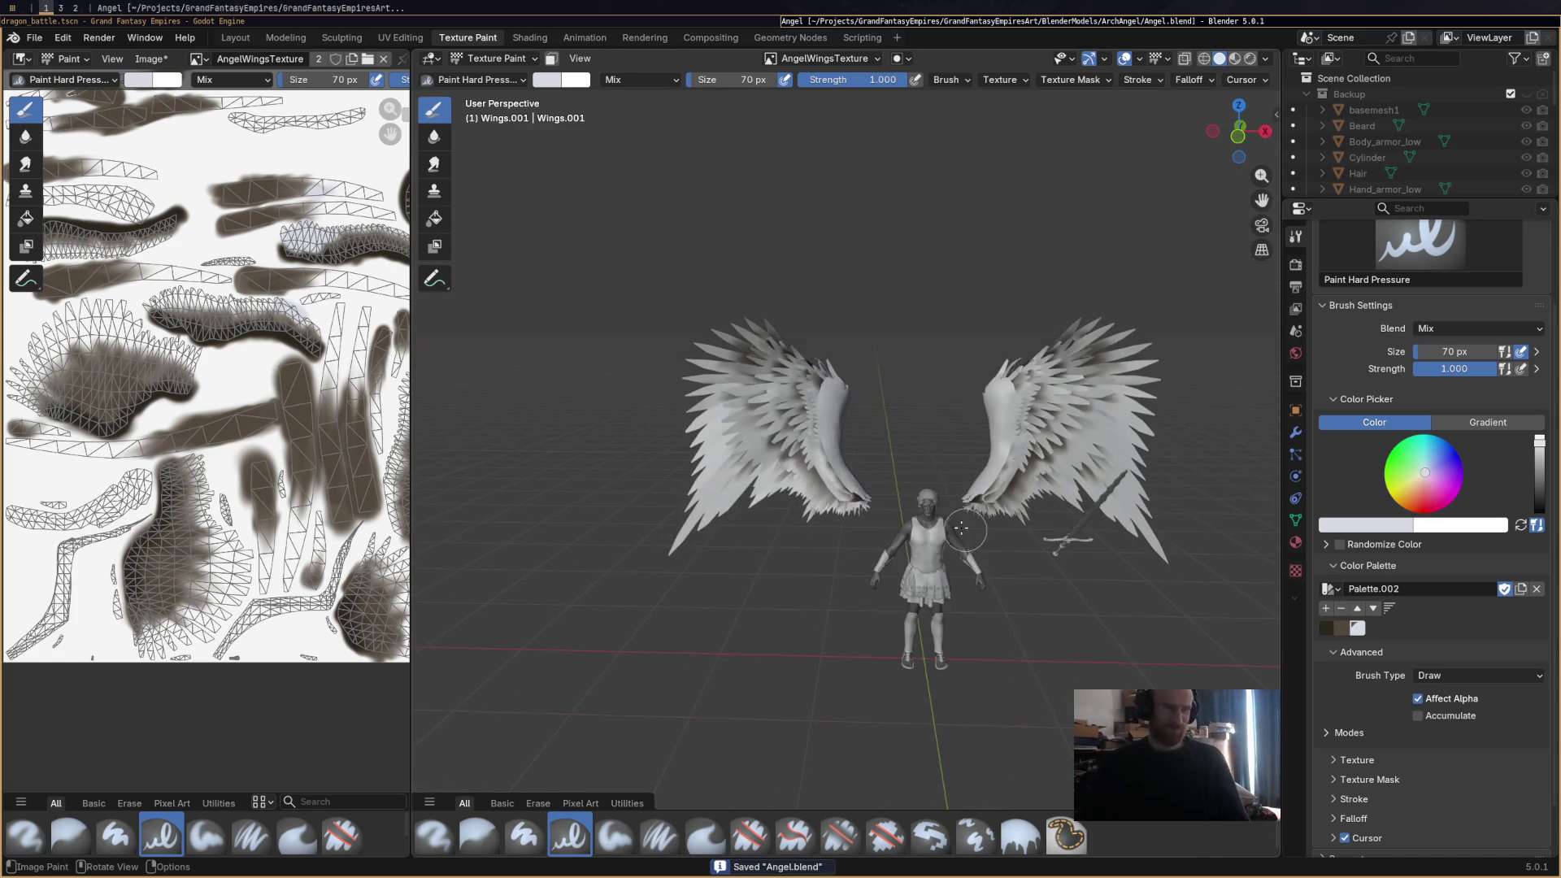
pyautogui.scroll(-2, 751, 520)
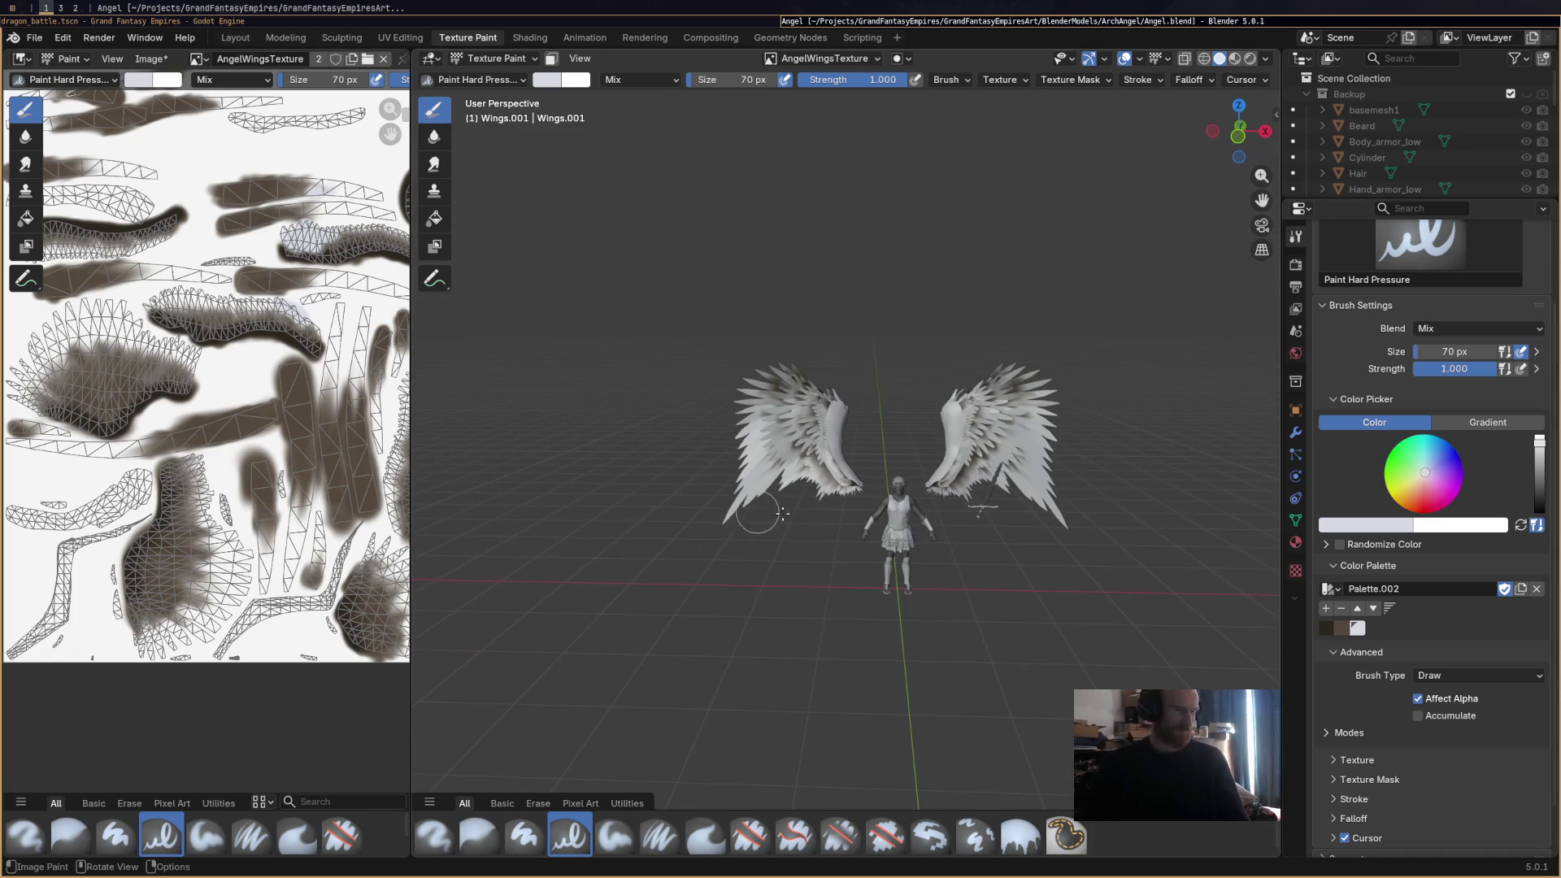
pyautogui.scroll(2, 1047, 413)
pyautogui.scroll(2, 592, 456)
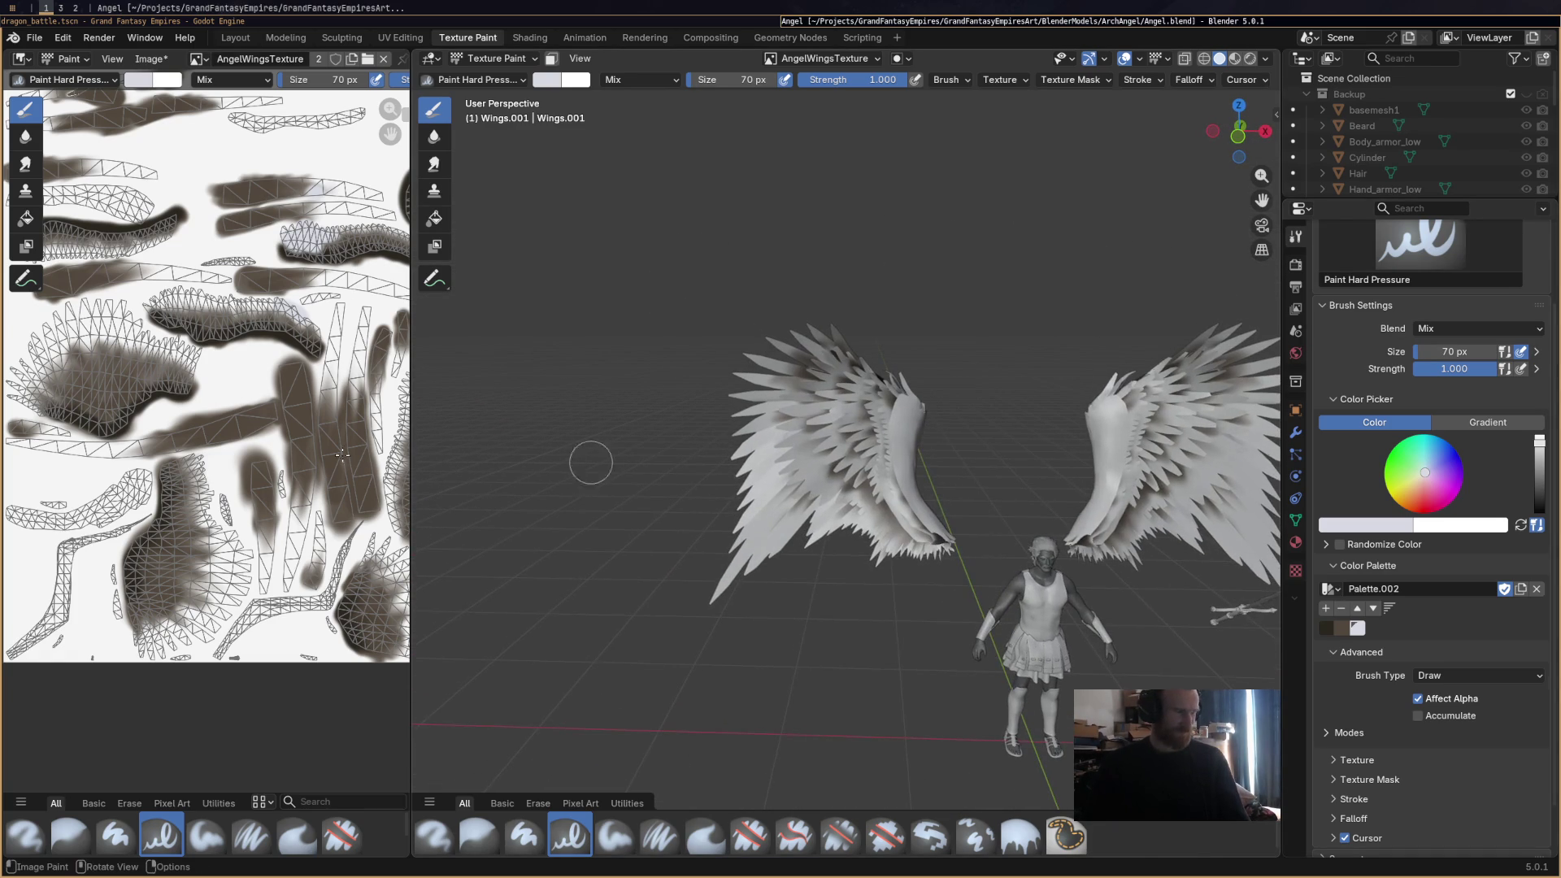
pyautogui.scroll(-2, 267, 428)
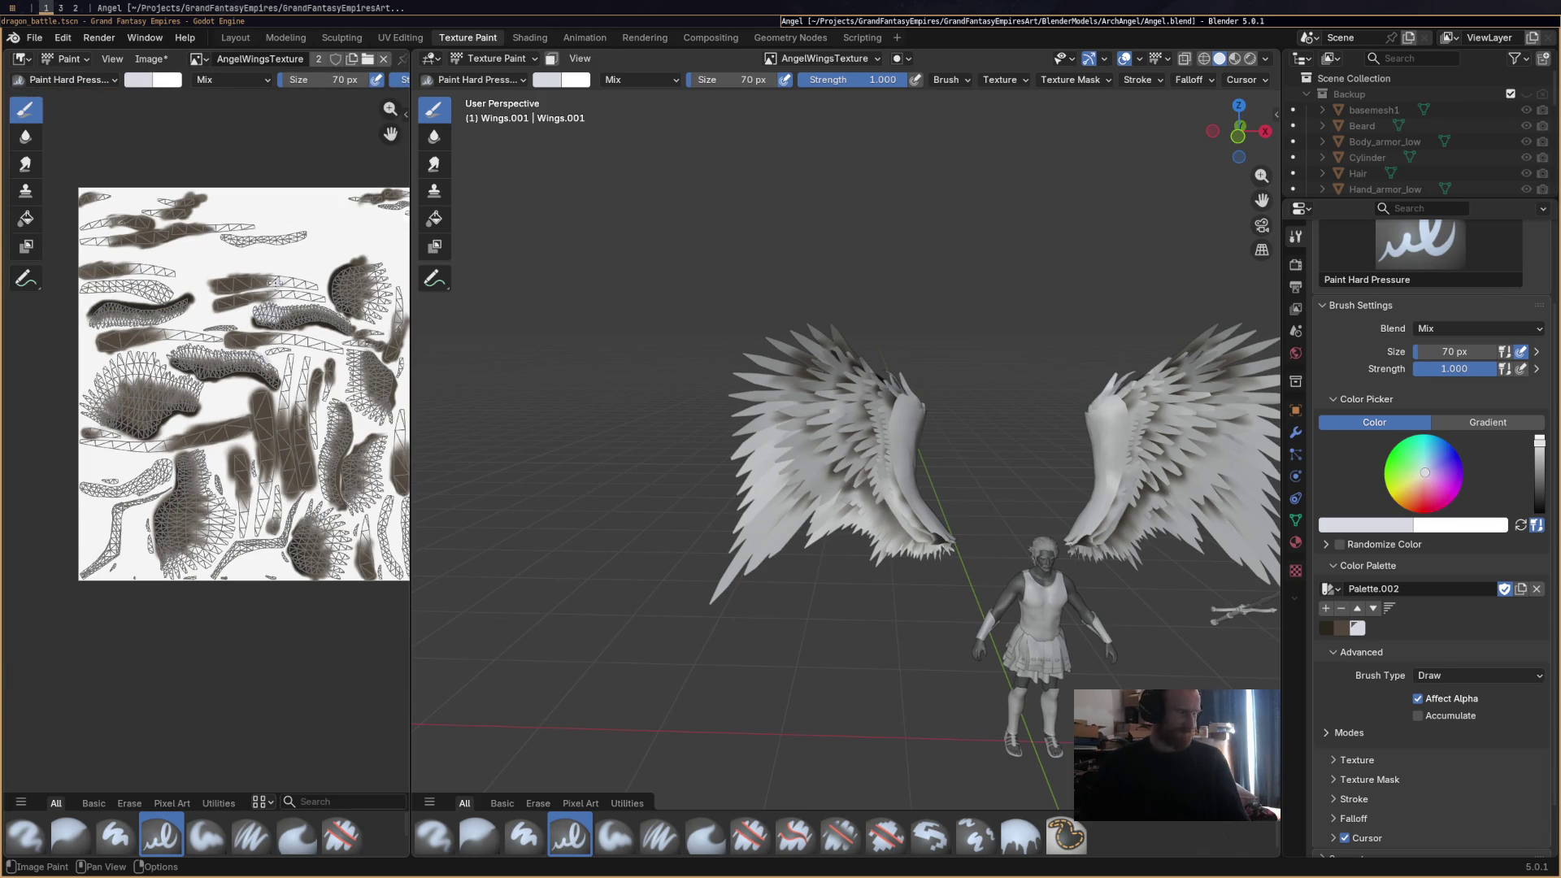
pyautogui.click(262, 280)
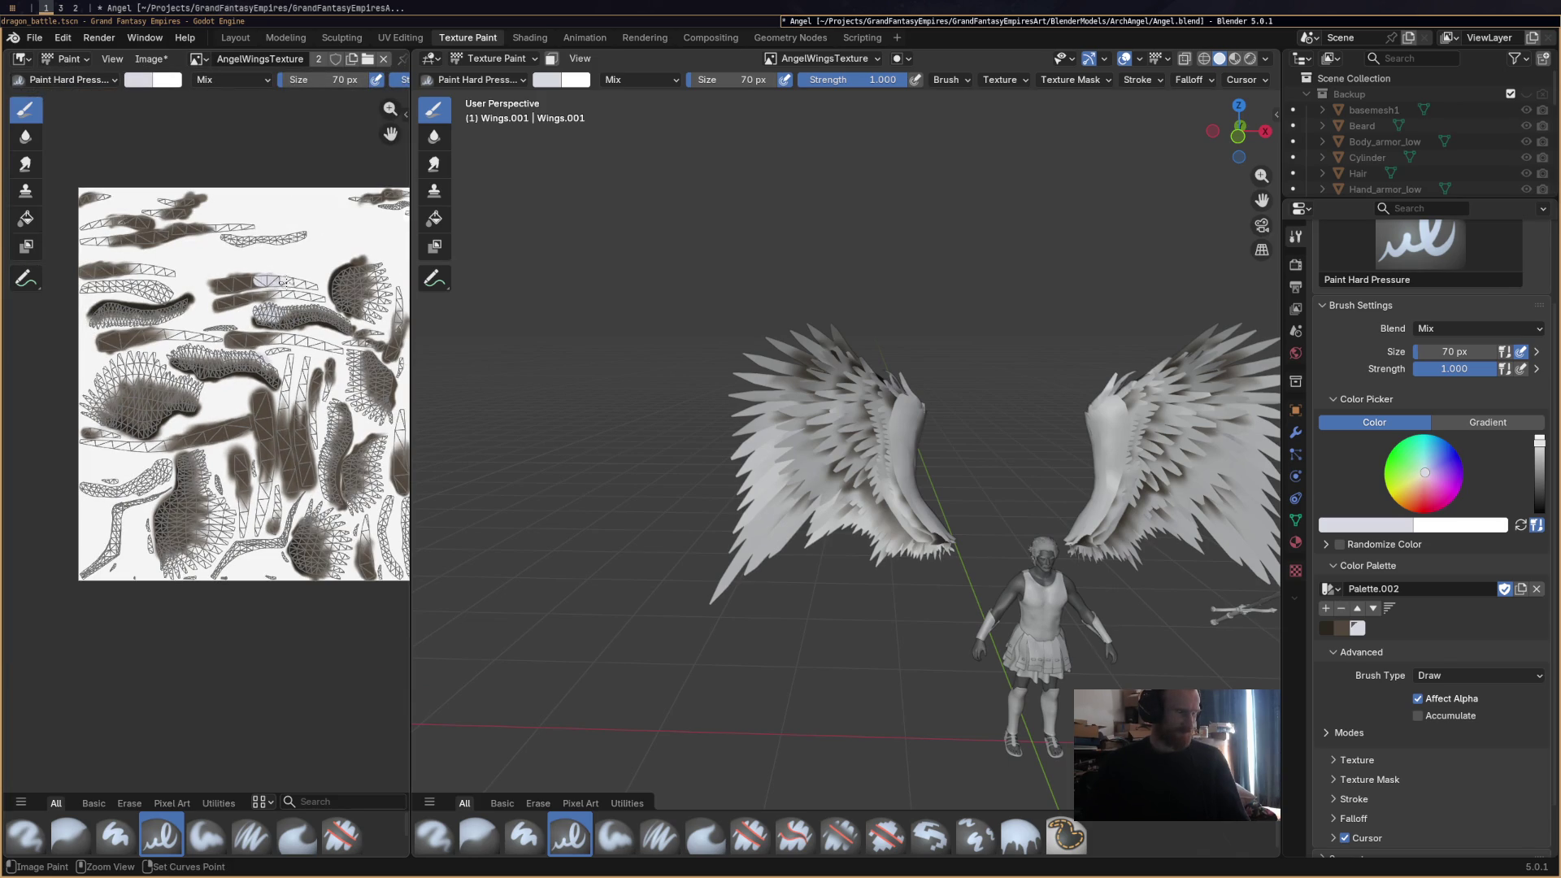
# With the Airbrush at 202 px, haze the brown band and brighten the left wing's upper feathers.
pyautogui.click(33, 842)
pyautogui.scroll(2, 280, 281)
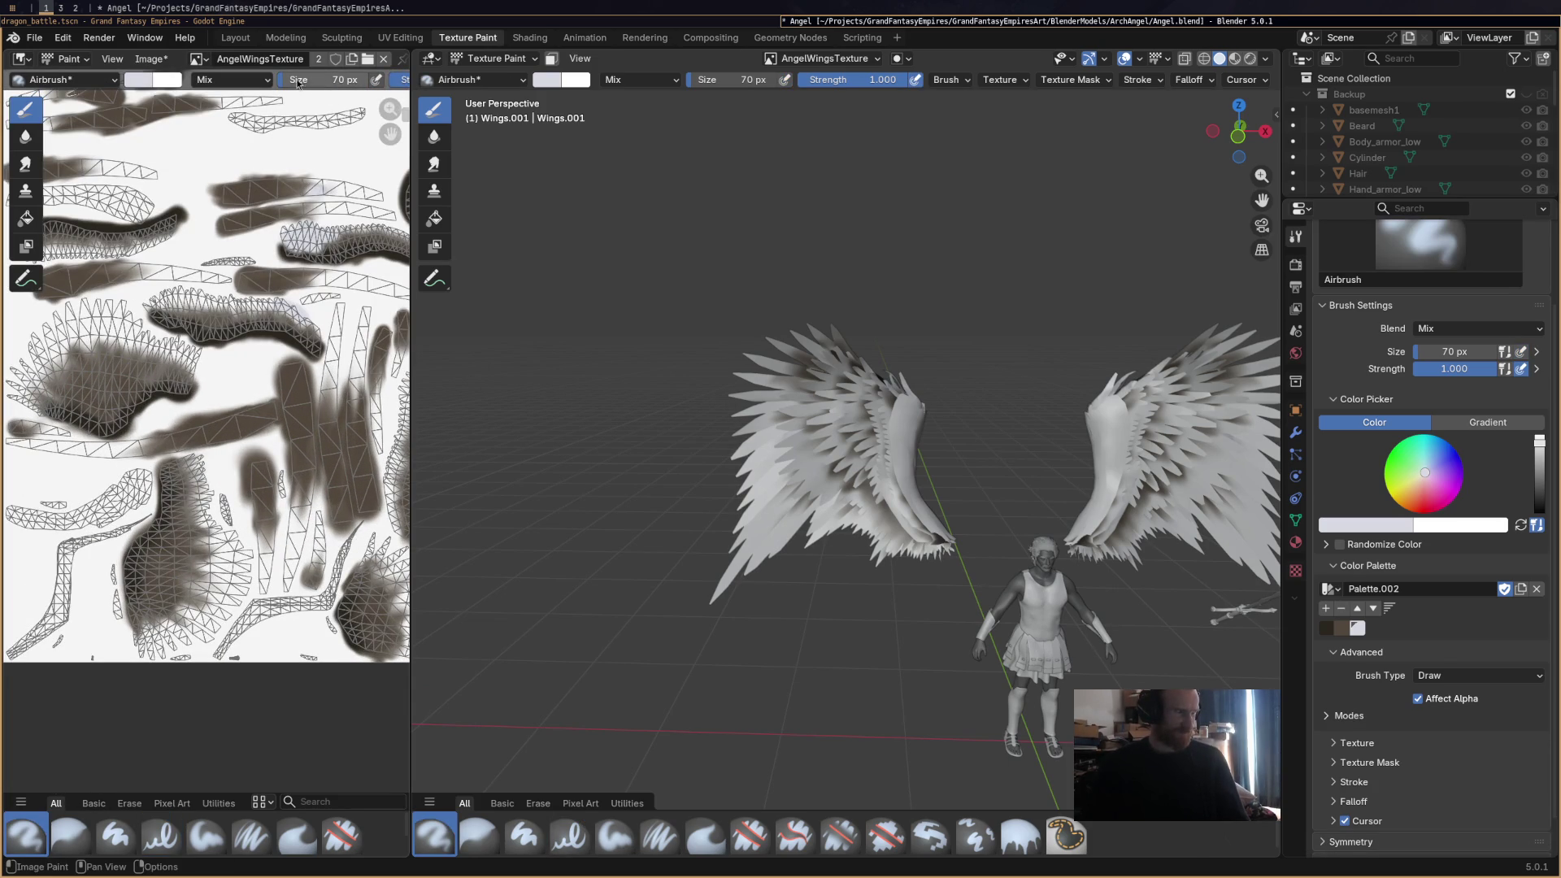
pyautogui.moveTo(341, 78); pyautogui.dragTo(370, 79)
pyautogui.moveTo(301, 175)
pyautogui.mouseDown()
pyautogui.moveTo(276, 195)
pyautogui.moveTo(289, 207)
pyautogui.moveTo(312, 142)
pyautogui.moveTo(281, 191)
pyautogui.moveTo(359, 196)
pyautogui.mouseUp()
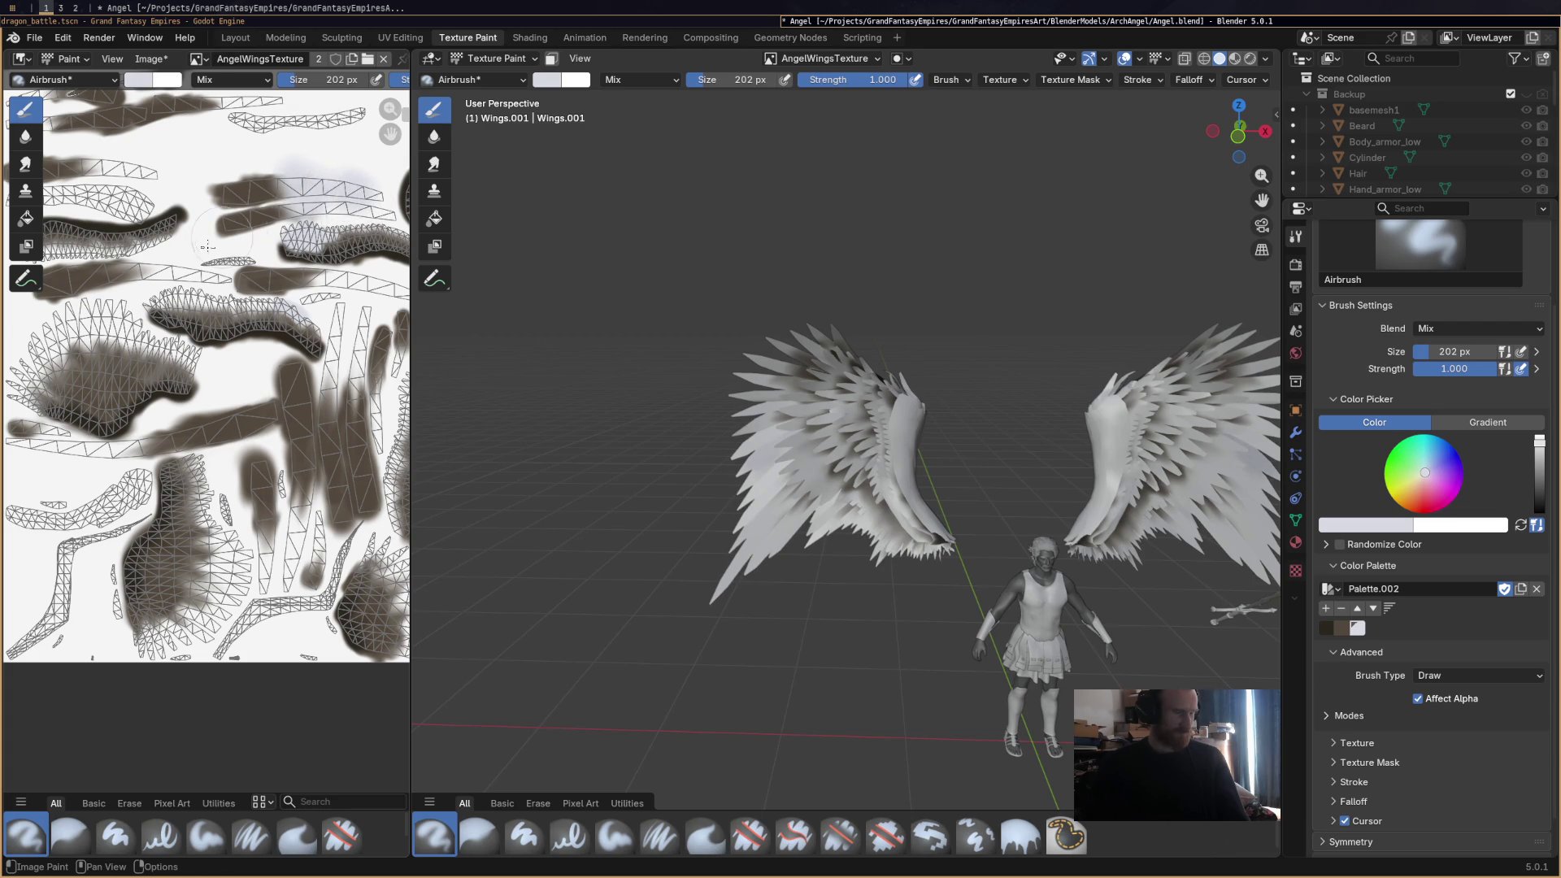
pyautogui.moveTo(207, 246); pyautogui.dragTo(245, 312, button='middle')
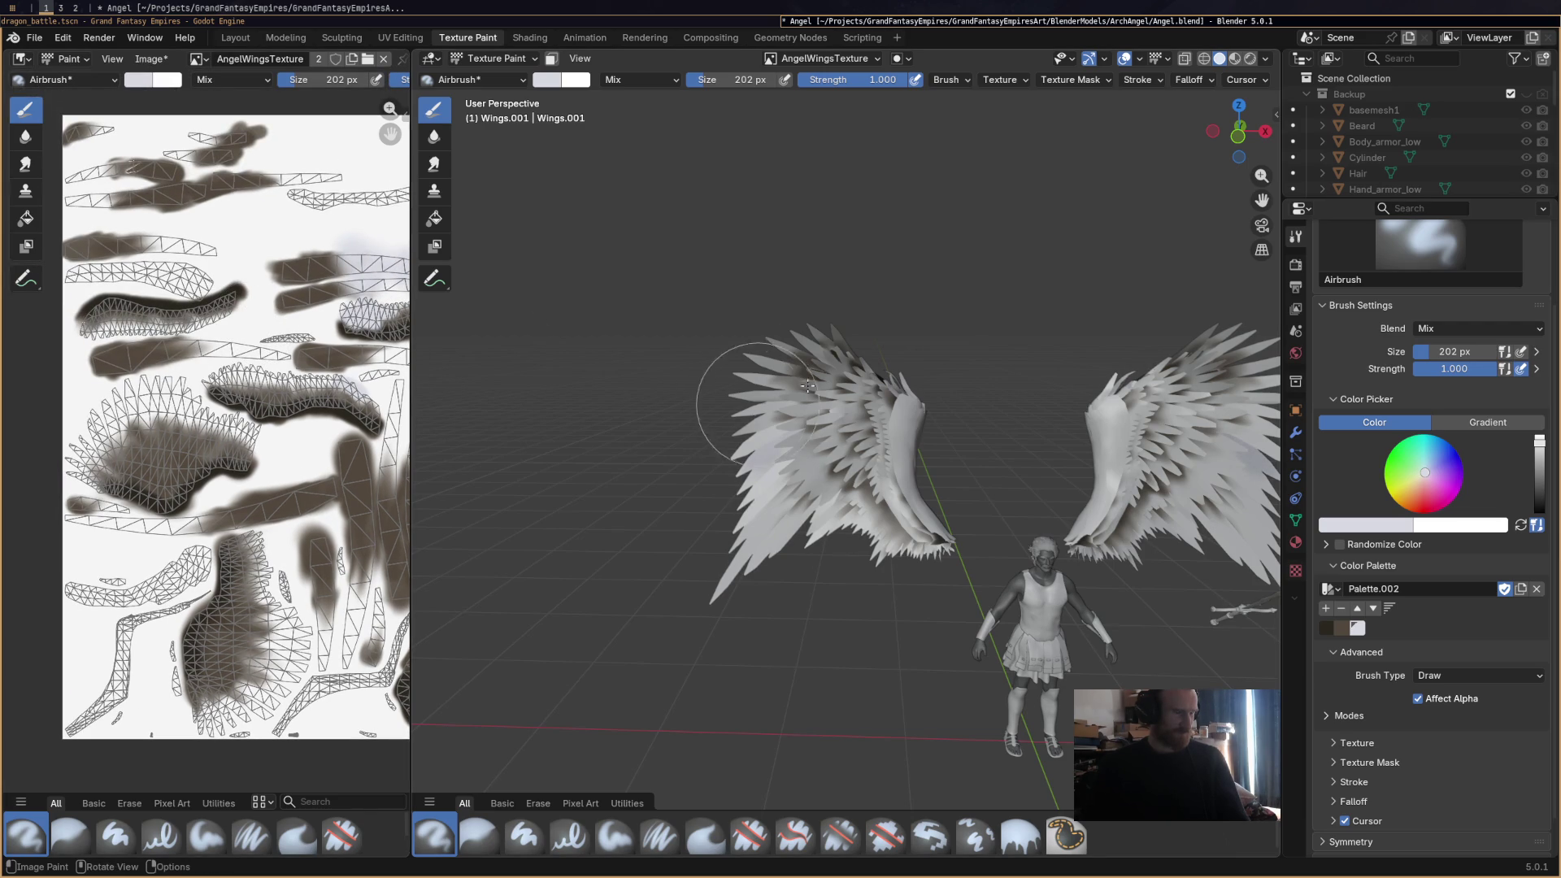
pyautogui.moveTo(766, 383)
pyautogui.mouseDown()
pyautogui.moveTo(773, 349)
pyautogui.moveTo(697, 347)
pyautogui.moveTo(713, 366)
pyautogui.moveTo(765, 347)
pyautogui.moveTo(714, 299)
pyautogui.moveTo(504, 227)
pyautogui.mouseUp()
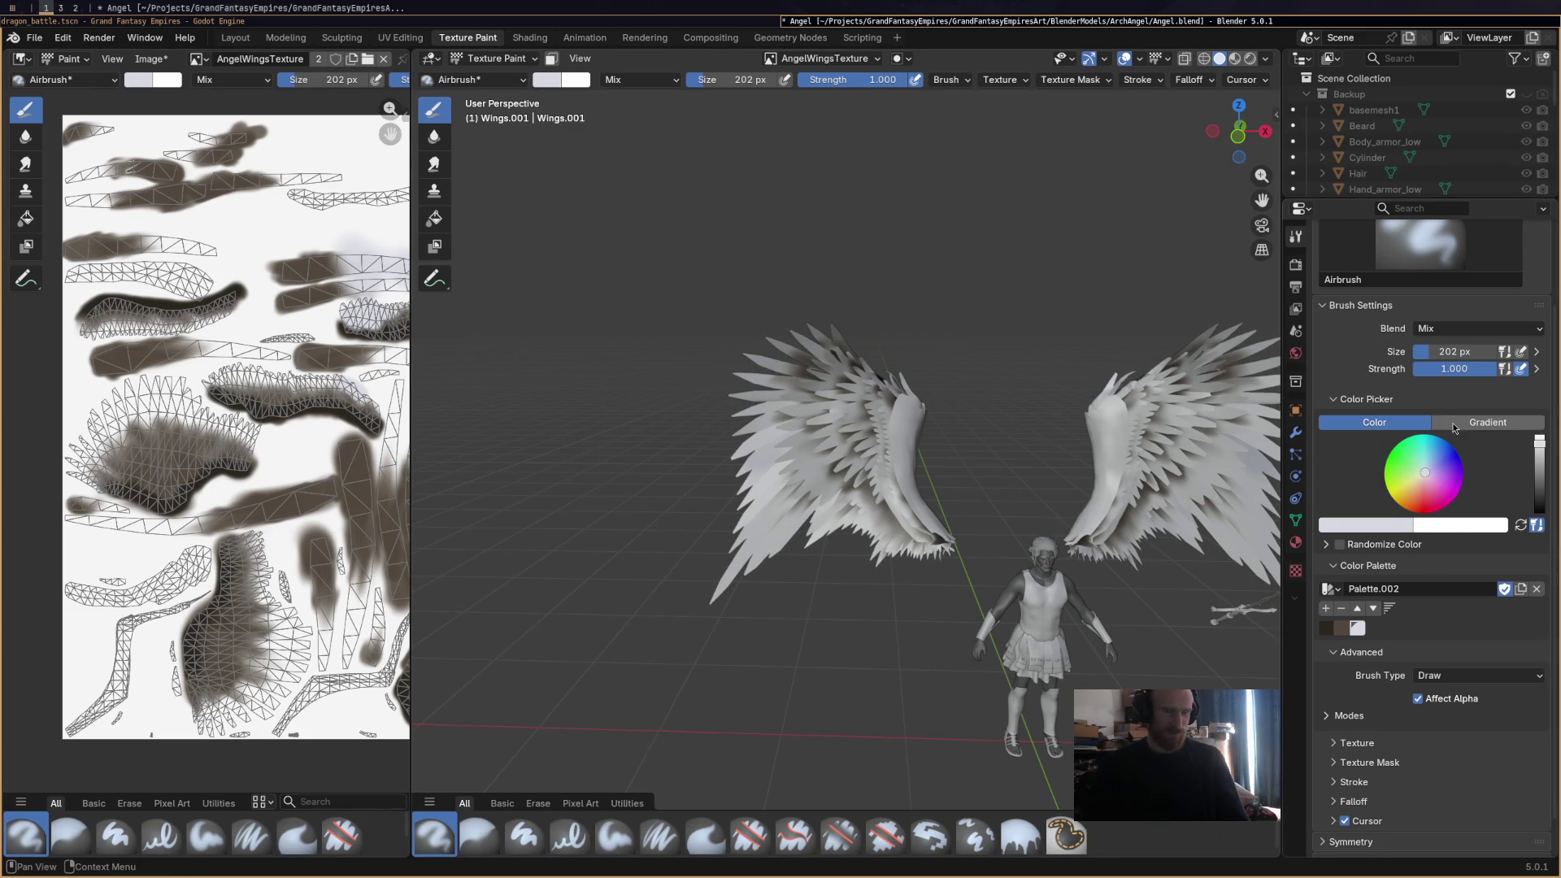
# Set the paint colour to white and lighten the shading across the lower wing feathers.
pyautogui.click(1538, 436)
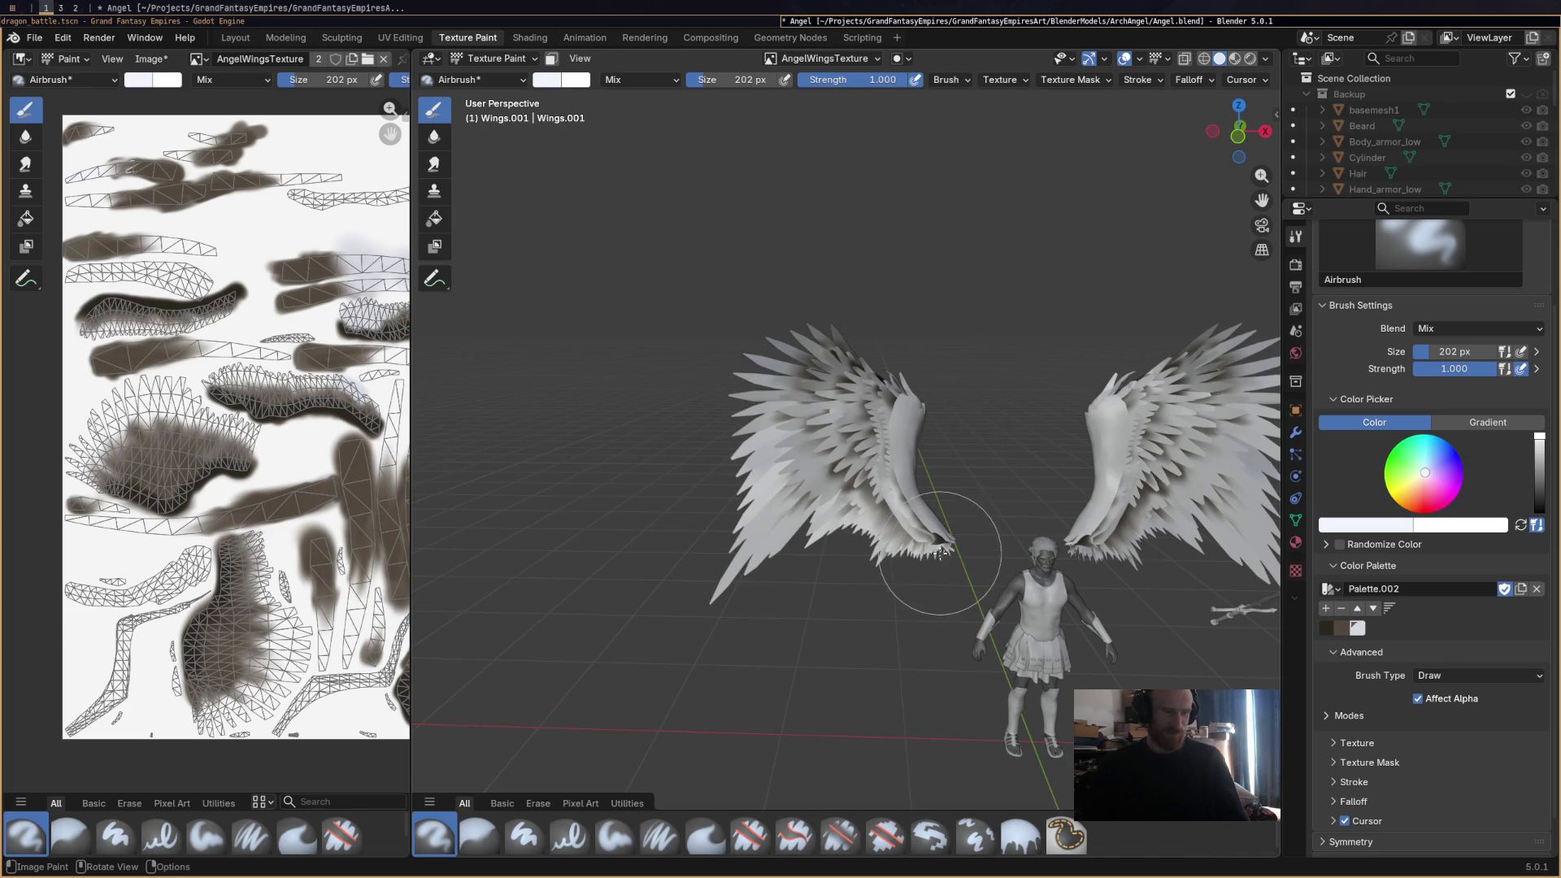
pyautogui.moveTo(927, 559); pyautogui.dragTo(561, 528, button='middle')
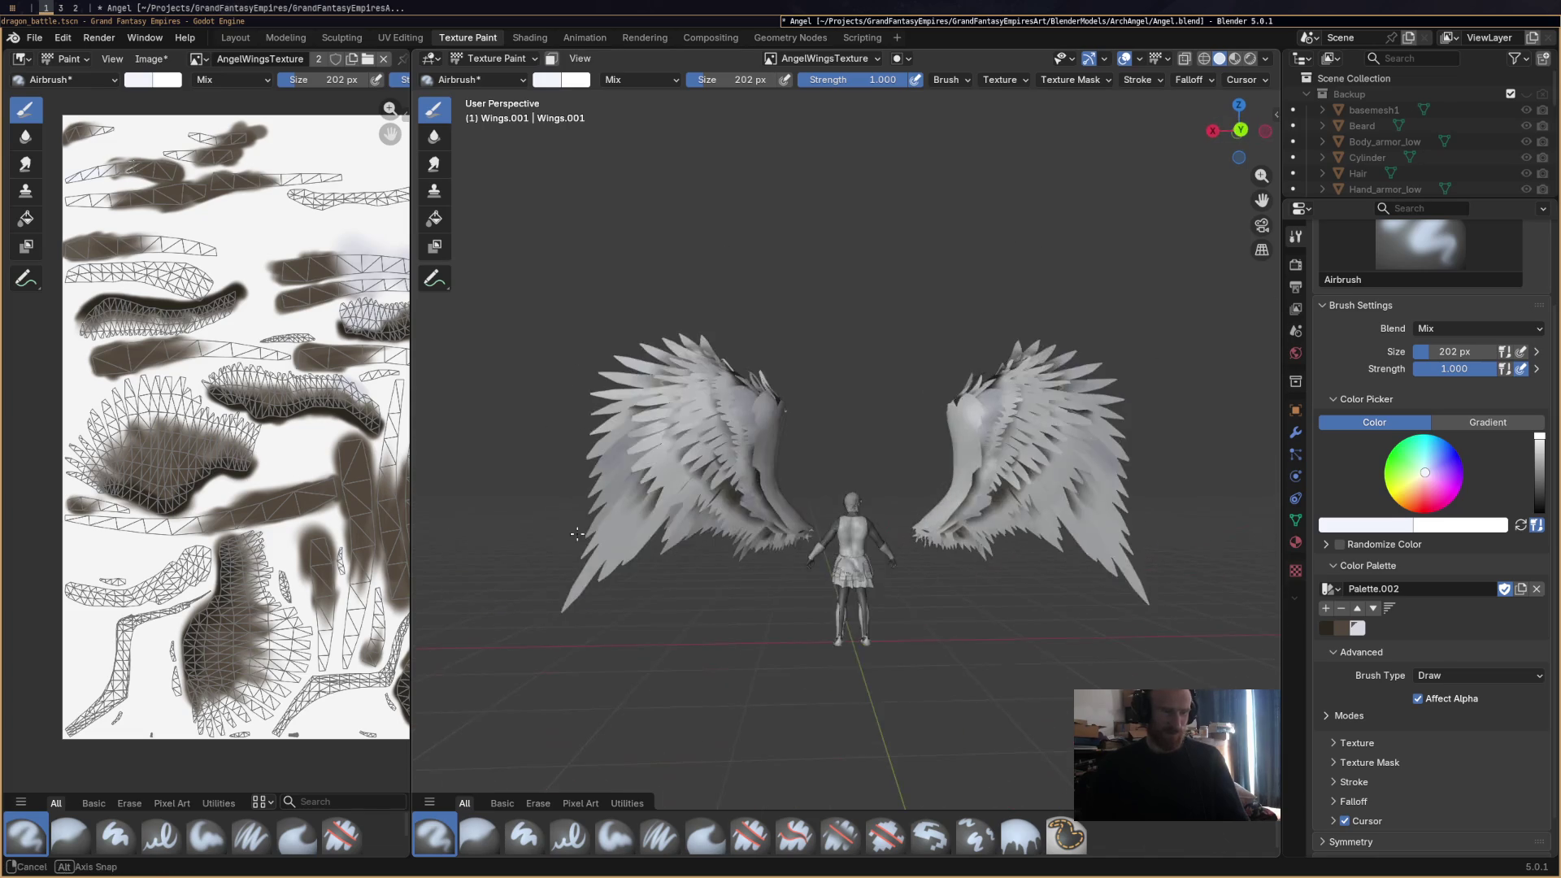
pyautogui.scroll(3, 752, 544)
pyautogui.moveTo(691, 528); pyautogui.dragTo(635, 506, button='middle')
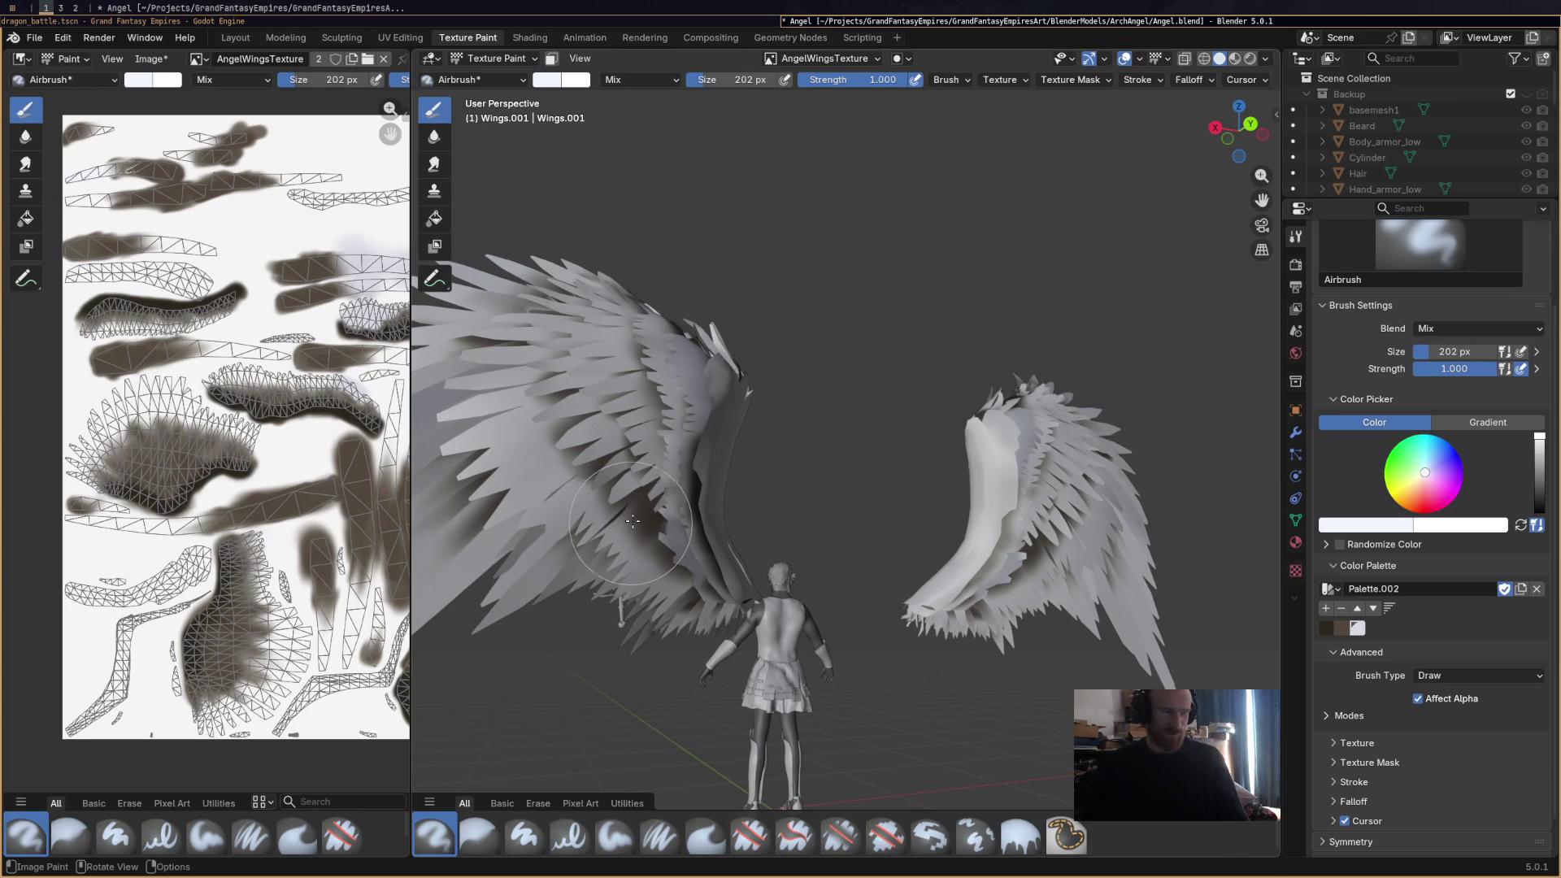
pyautogui.moveTo(624, 524); pyautogui.dragTo(691, 523, button='middle')
pyautogui.moveTo(692, 522); pyautogui.dragTo(661, 523)
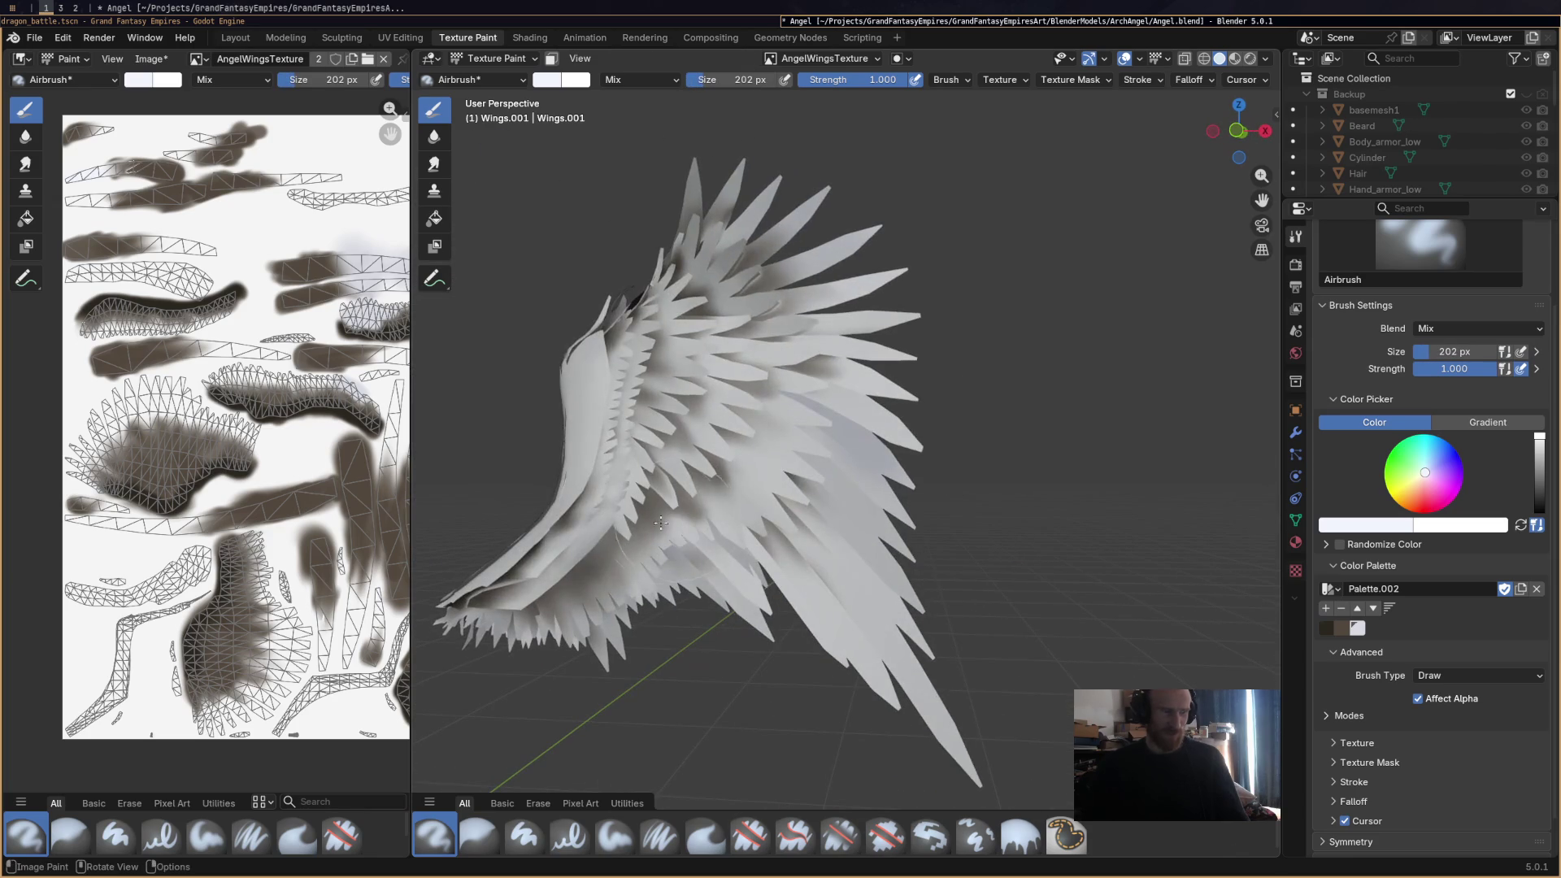
pyautogui.moveTo(603, 570)
pyautogui.mouseDown()
pyautogui.moveTo(536, 622)
pyautogui.moveTo(732, 626)
pyautogui.moveTo(749, 583)
pyautogui.mouseUp()
# Lighten the wing from its other side with white, zoom in, and shrink the brush to 116 px.
pyautogui.moveTo(749, 583)
pyautogui.mouseDown(button='middle')
pyautogui.moveTo(749, 503)
pyautogui.moveTo(930, 561)
pyautogui.moveTo(554, 522)
pyautogui.mouseUp(button='middle')
pyautogui.moveTo(554, 522)
pyautogui.mouseDown()
pyautogui.moveTo(578, 509)
pyautogui.moveTo(627, 523)
pyautogui.mouseUp()
pyautogui.moveTo(630, 520)
pyautogui.mouseDown(button='middle')
pyautogui.moveTo(622, 130)
pyautogui.moveTo(690, 92)
pyautogui.mouseUp(button='middle')
pyautogui.moveTo(732, 79); pyautogui.dragTo(662, 79)
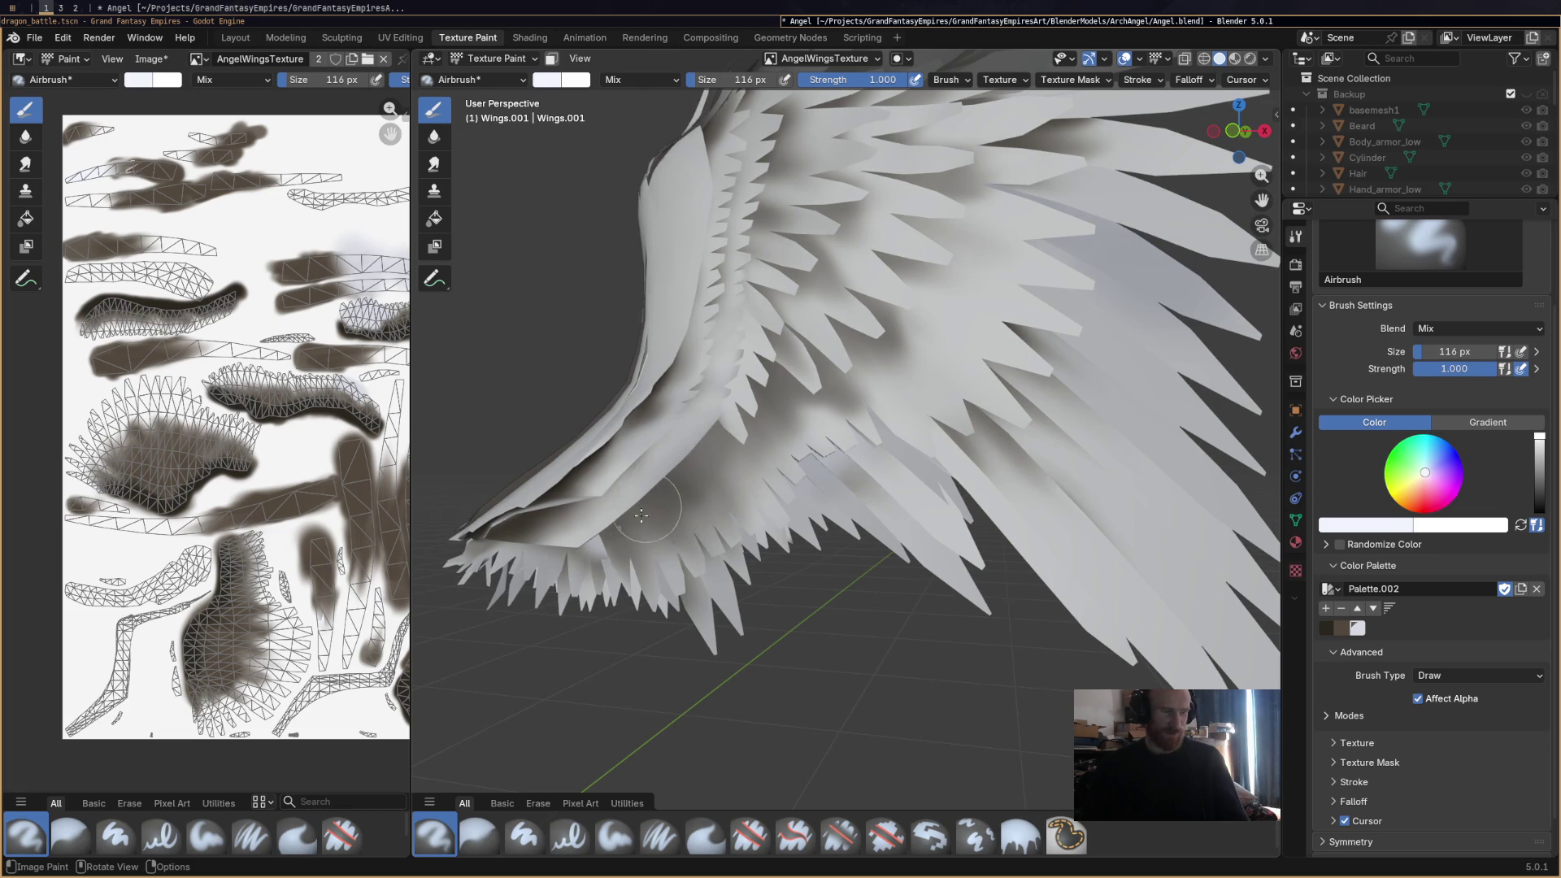
# Orbit and zoom around the airbrushed wings, body and sword to inspect them from several angles.
pyautogui.moveTo(640, 514); pyautogui.dragTo(664, 510, button='middle')
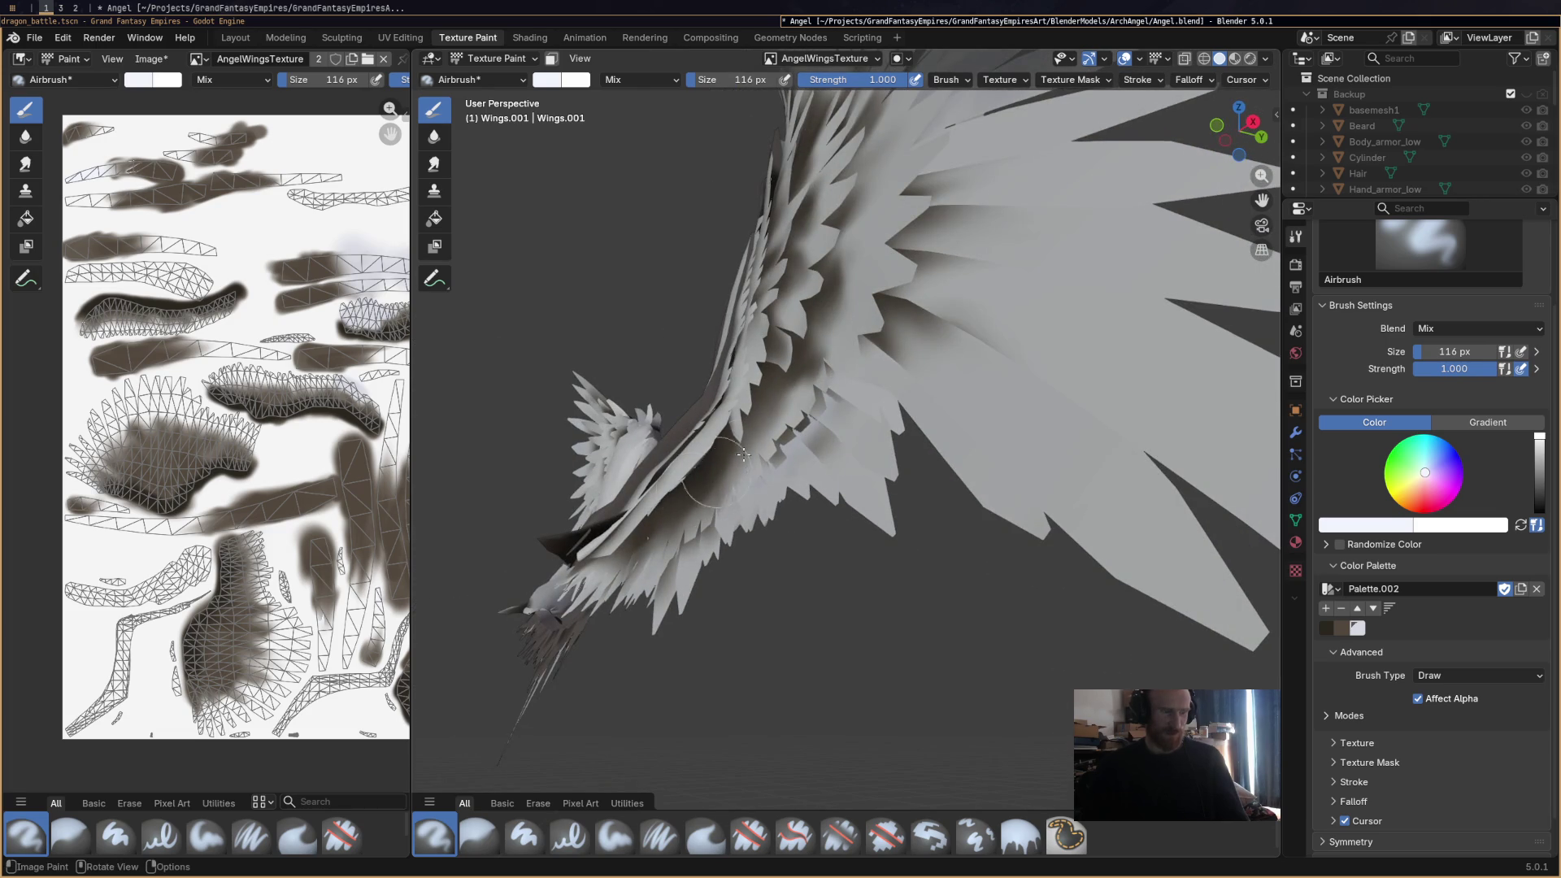
pyautogui.moveTo(786, 433)
pyautogui.mouseDown(button='middle')
pyautogui.moveTo(813, 340)
pyautogui.moveTo(870, 366)
pyautogui.mouseUp(button='middle')
pyautogui.scroll(5, 905, 397)
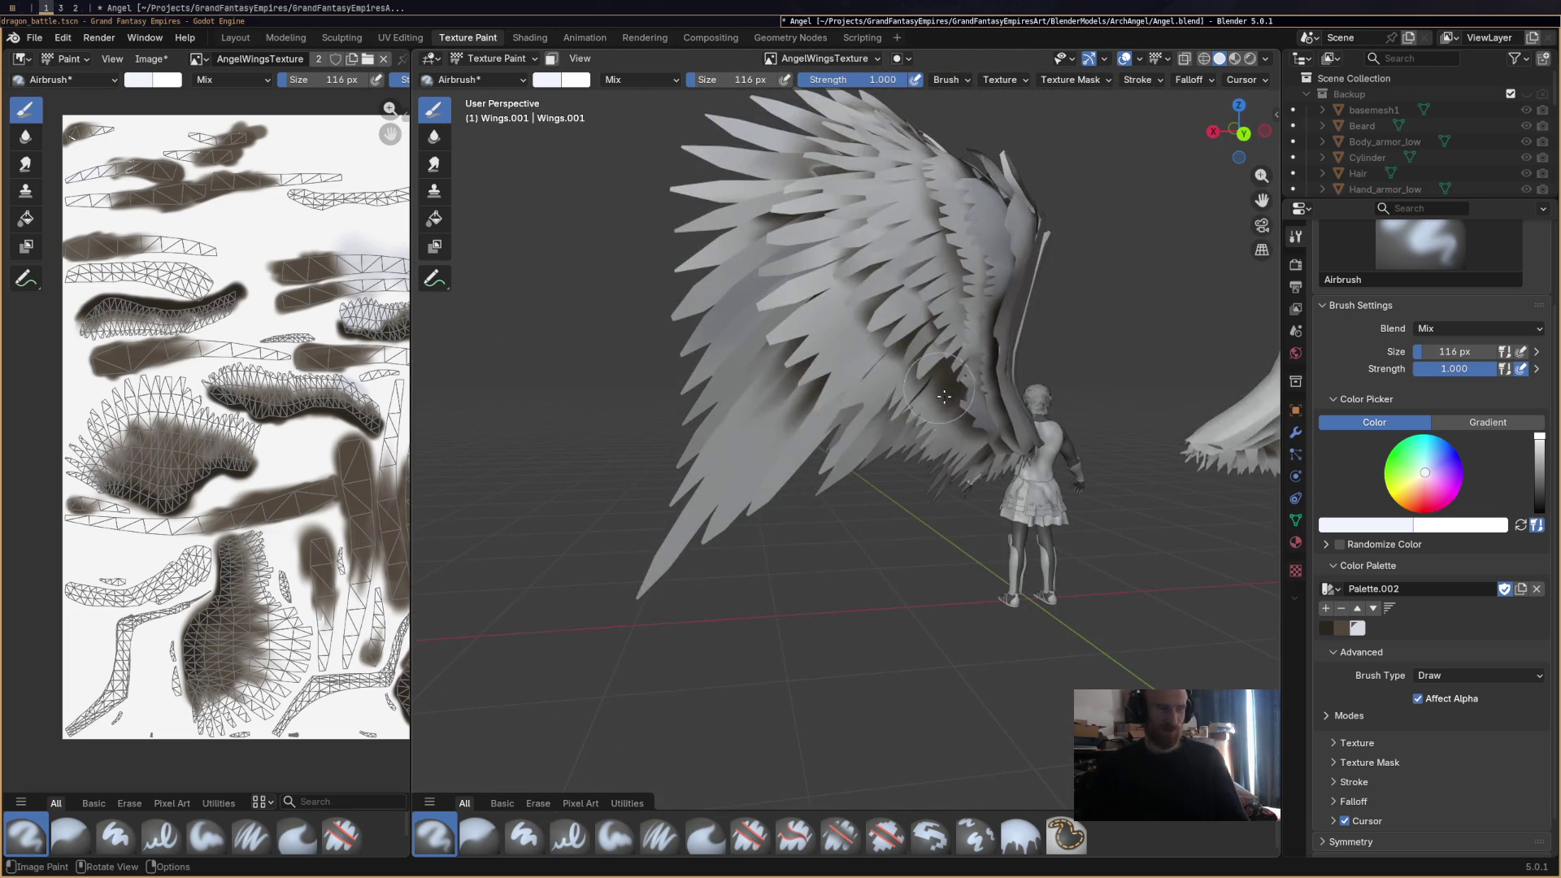
pyautogui.moveTo(786, 403); pyautogui.dragTo(861, 347, button='middle')
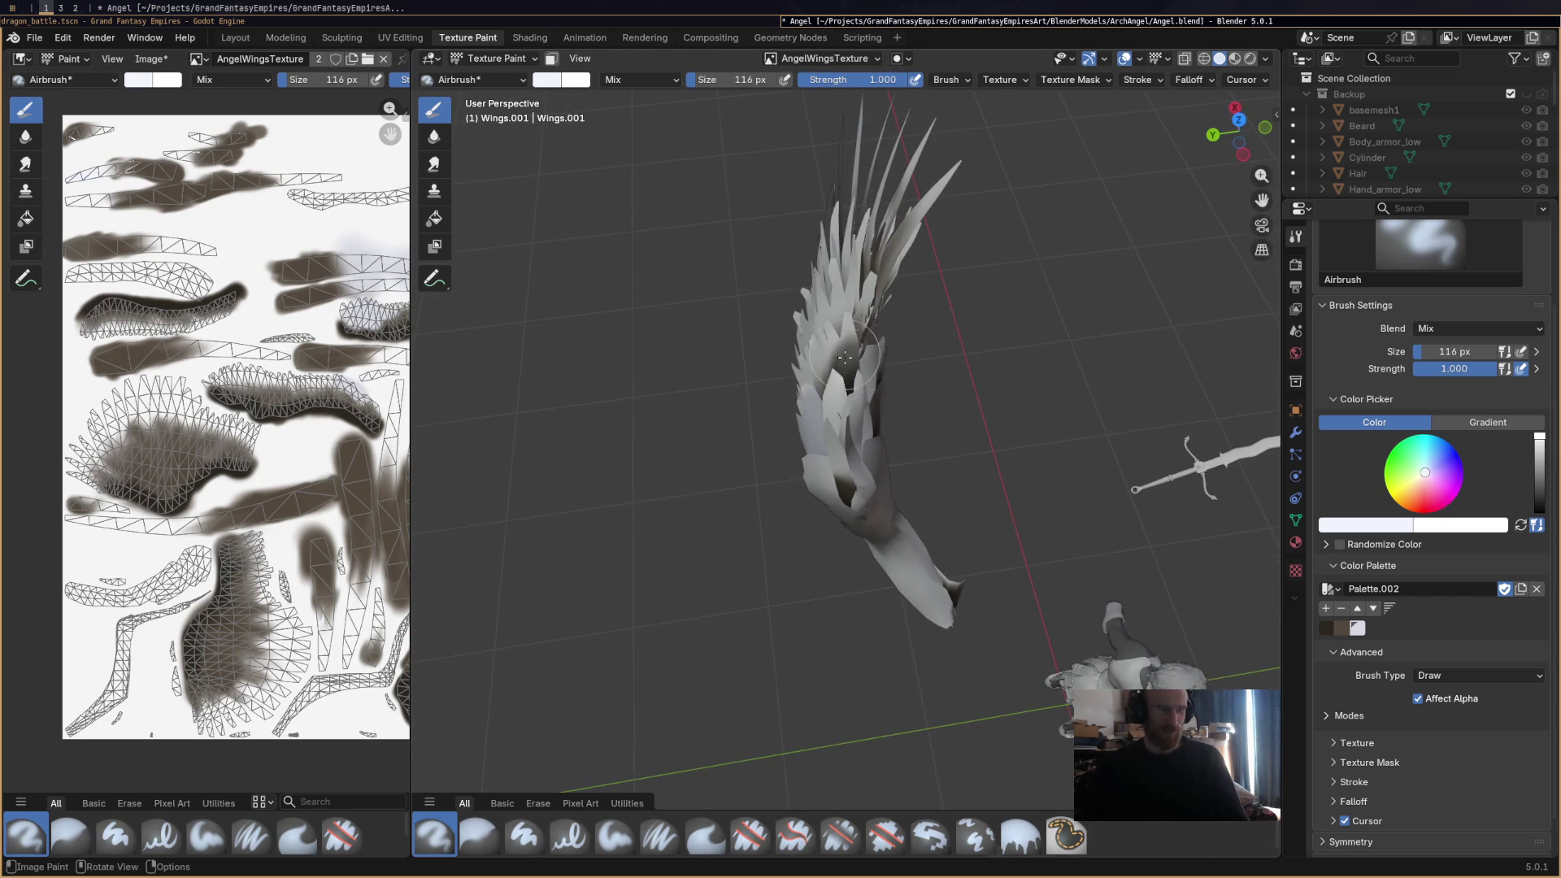
pyautogui.moveTo(1000, 390); pyautogui.dragTo(839, 401, button='middle')
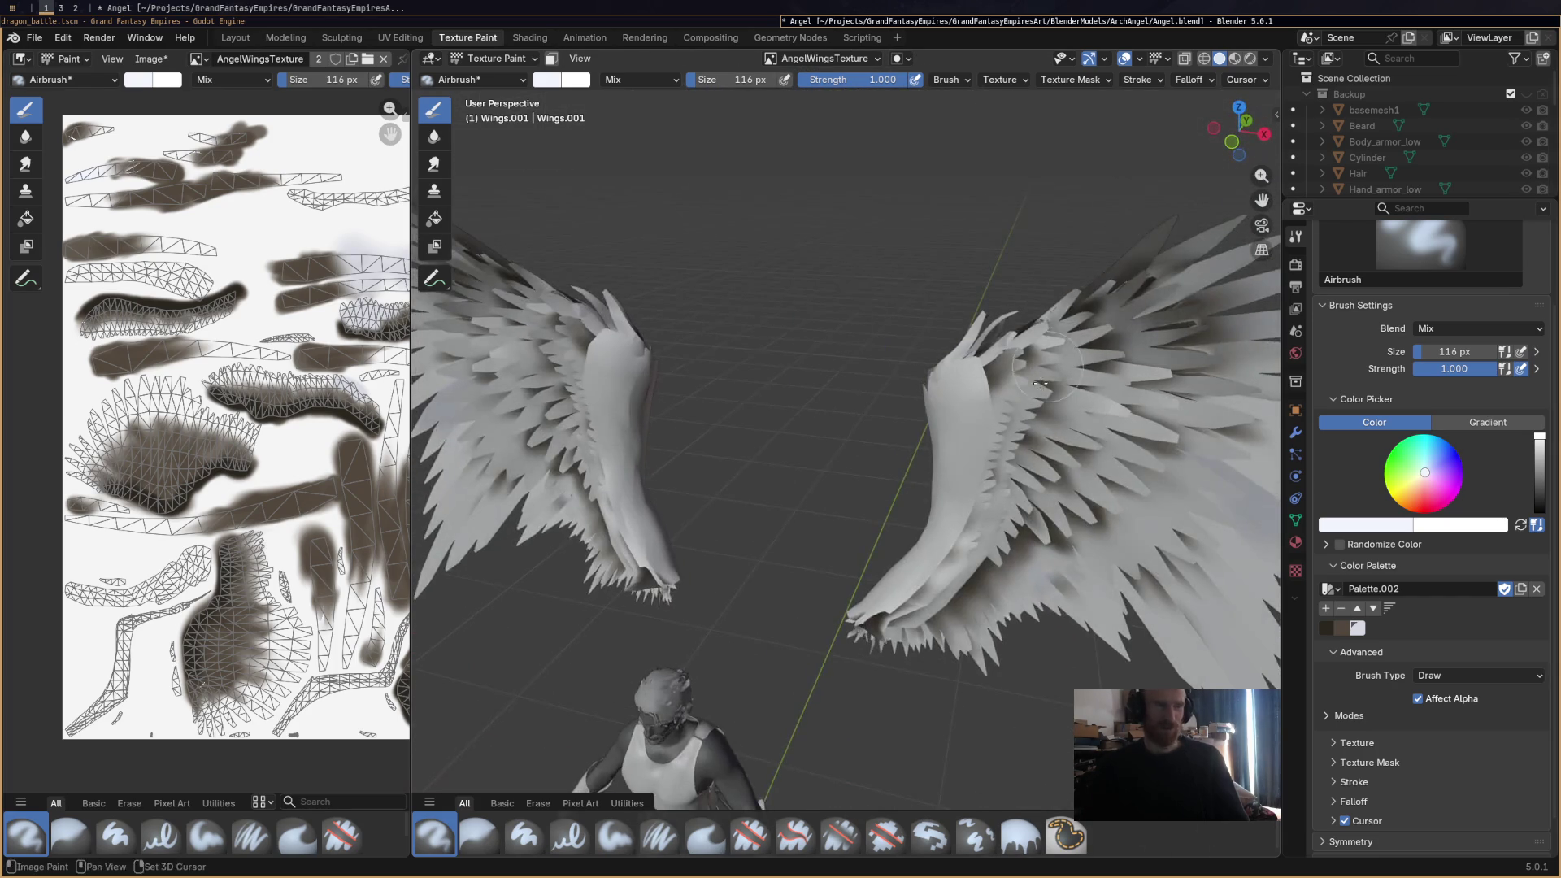
pyautogui.scroll(3, 807, 501)
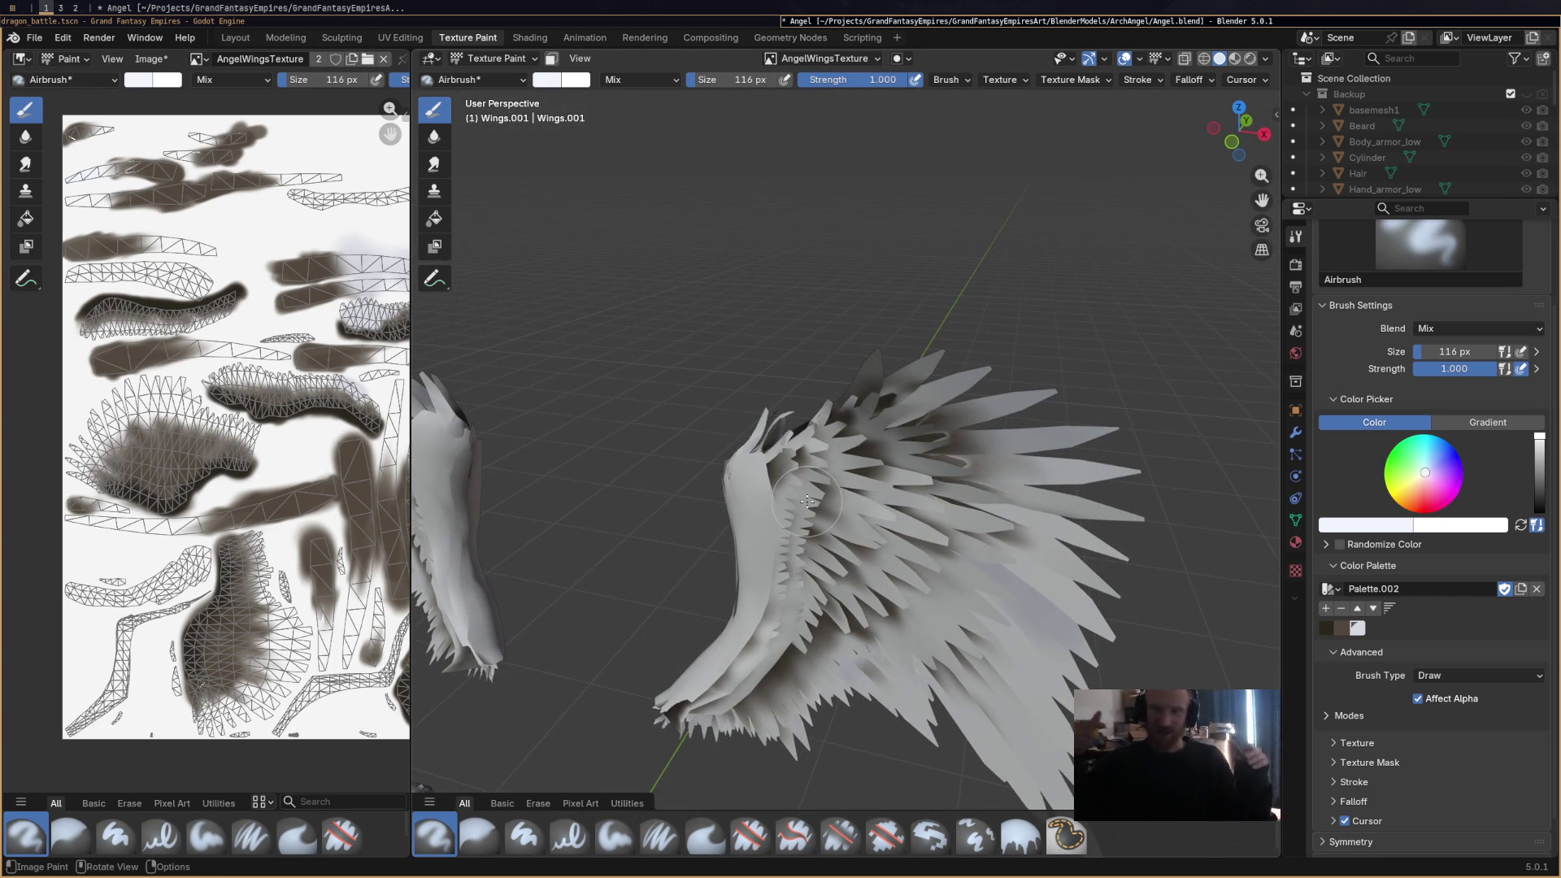
pyautogui.moveTo(807, 501)
pyautogui.mouseDown(button='middle')
pyautogui.moveTo(757, 457)
pyautogui.moveTo(769, 448)
pyautogui.moveTo(707, 499)
pyautogui.moveTo(811, 425)
pyautogui.moveTo(801, 486)
pyautogui.moveTo(712, 433)
pyautogui.moveTo(722, 475)
pyautogui.moveTo(787, 493)
pyautogui.moveTo(704, 486)
pyautogui.moveTo(704, 634)
pyautogui.moveTo(808, 601)
pyautogui.mouseUp(button='middle')
pyautogui.scroll(-5, 783, 440)
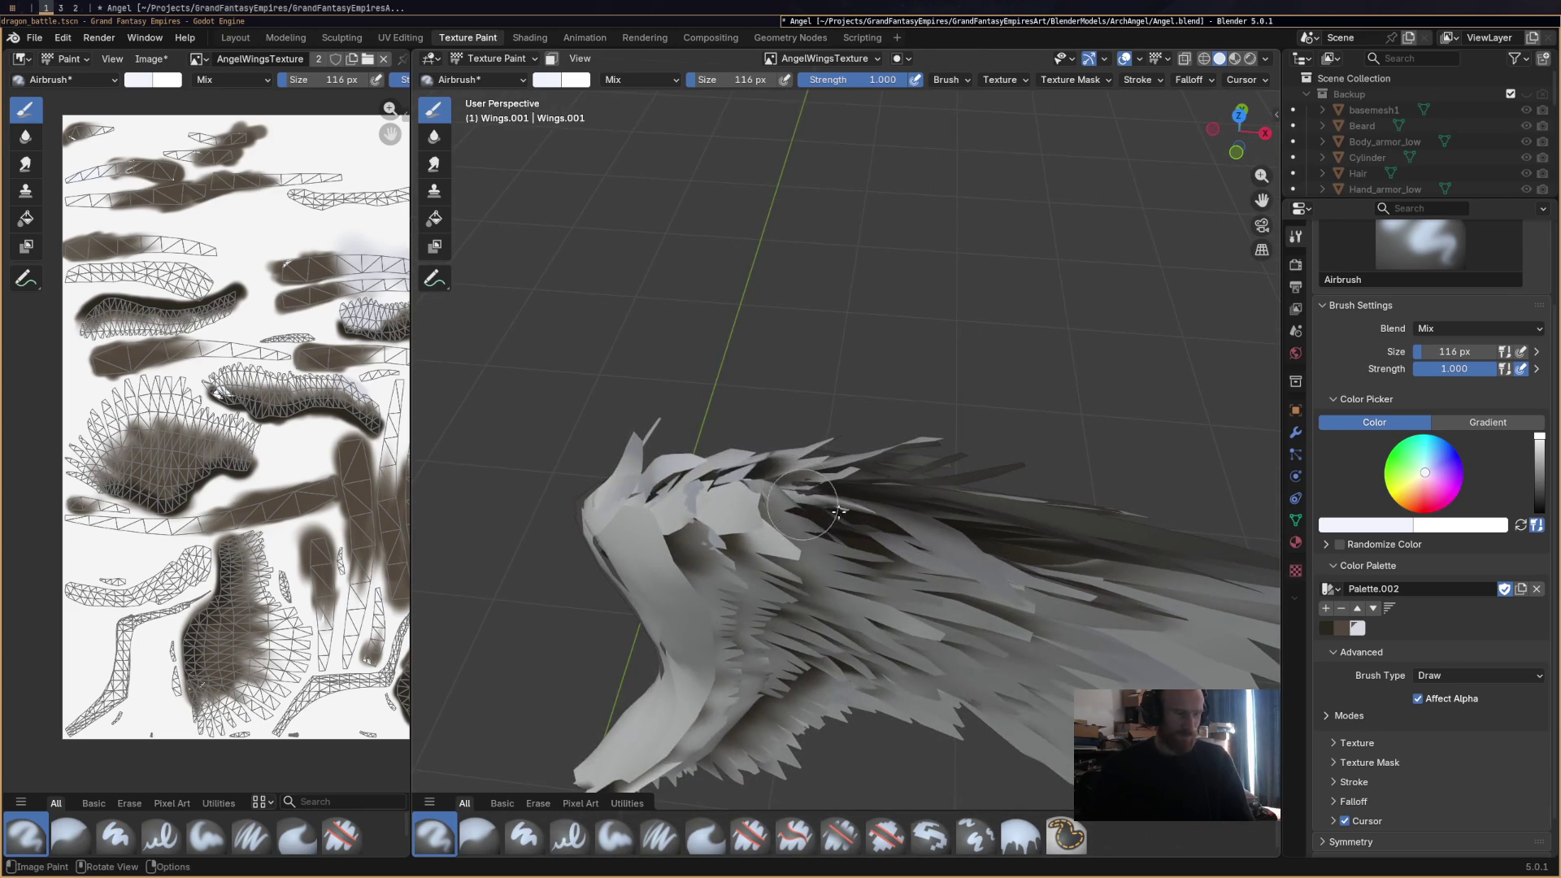
pyautogui.moveTo(804, 510); pyautogui.dragTo(778, 600, button='middle')
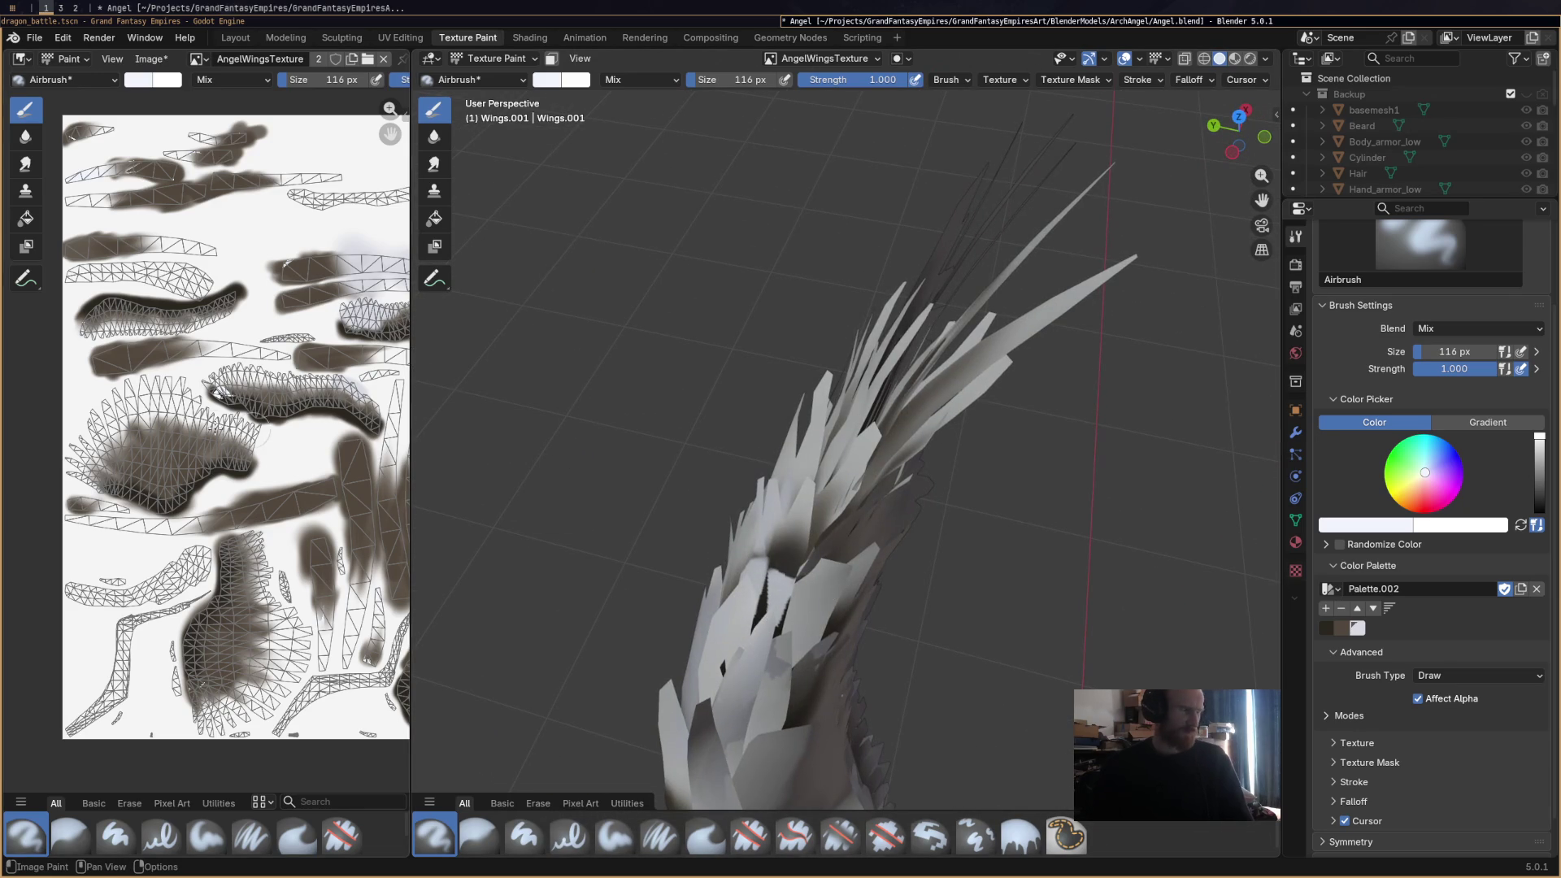
pyautogui.scroll(2, 274, 439)
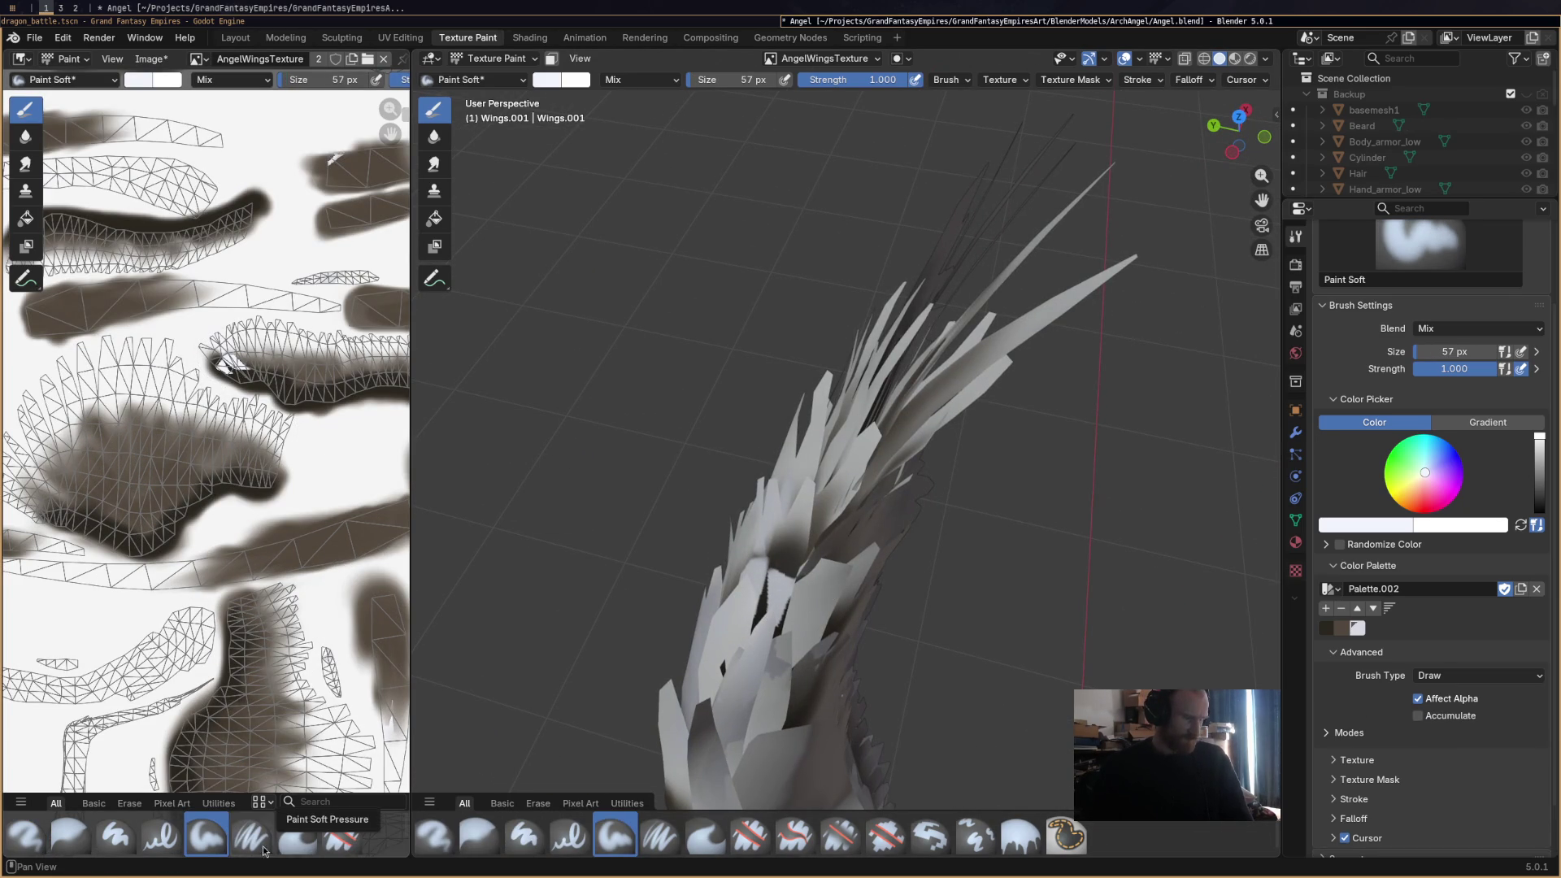
# With the Smear brush, blend the brown paint on a feather island and smooth a light streak into it.
pyautogui.click(297, 836)
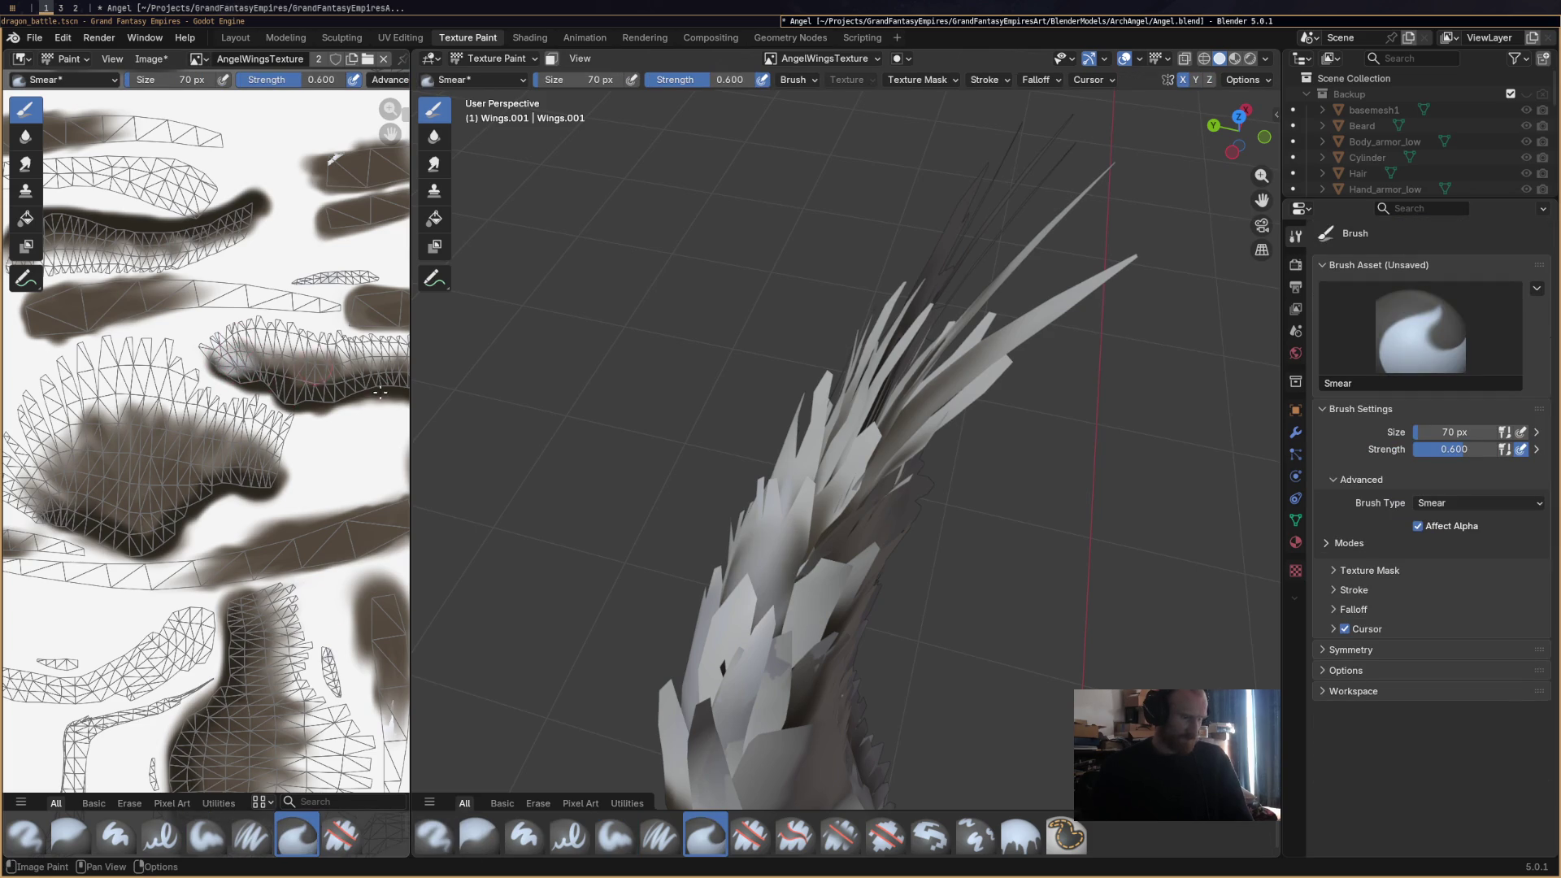
pyautogui.moveTo(540, 442)
pyautogui.mouseDown(button='middle')
pyautogui.moveTo(863, 448)
pyautogui.moveTo(796, 536)
pyautogui.mouseUp(button='middle')
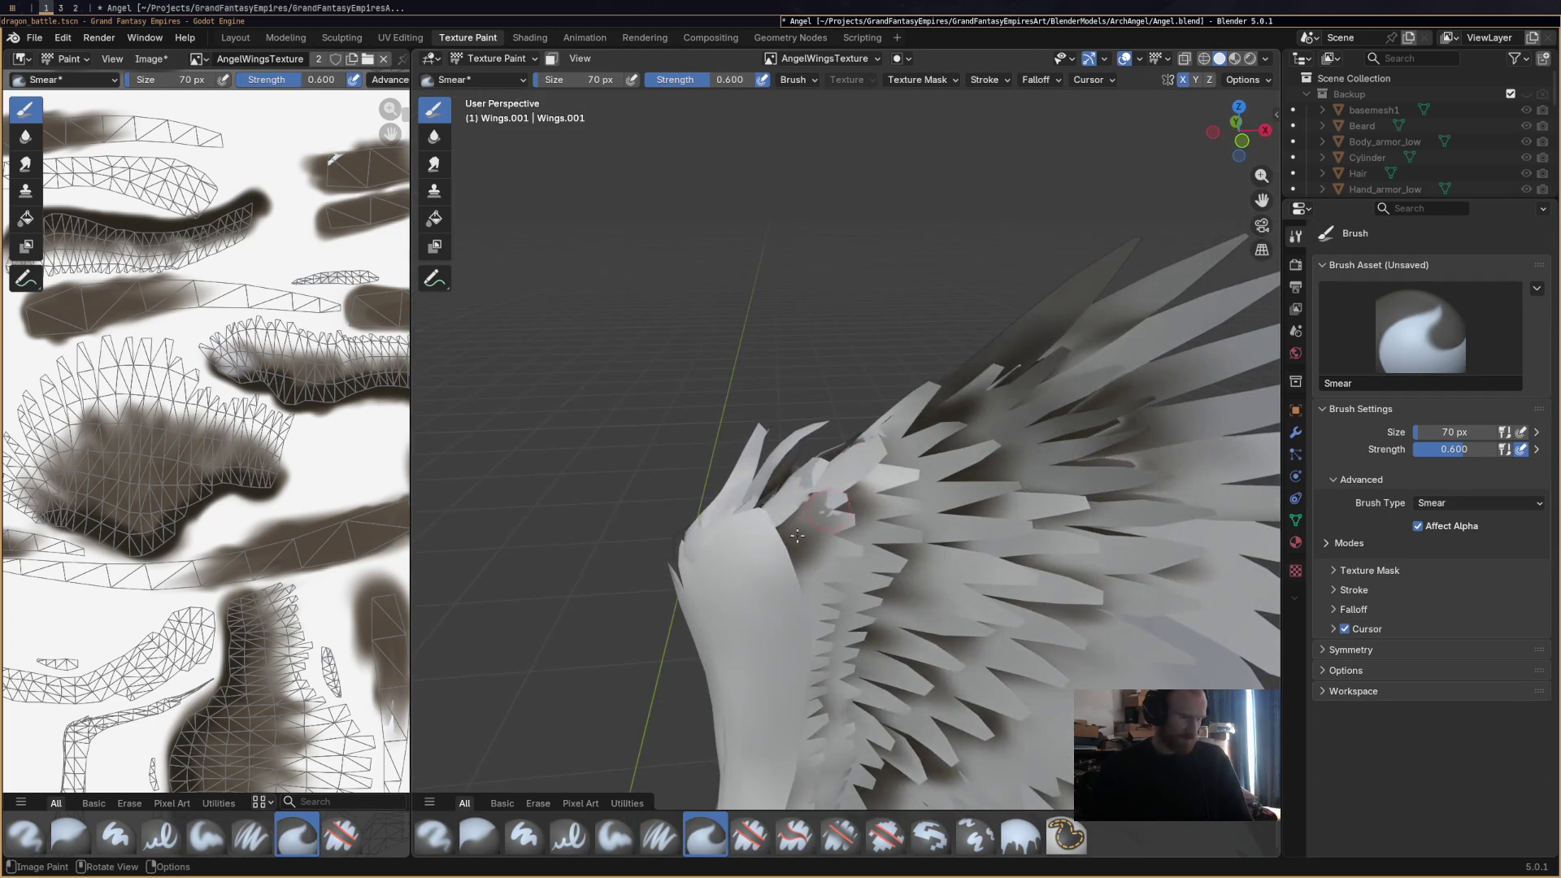
pyautogui.scroll(-2, 309, 447)
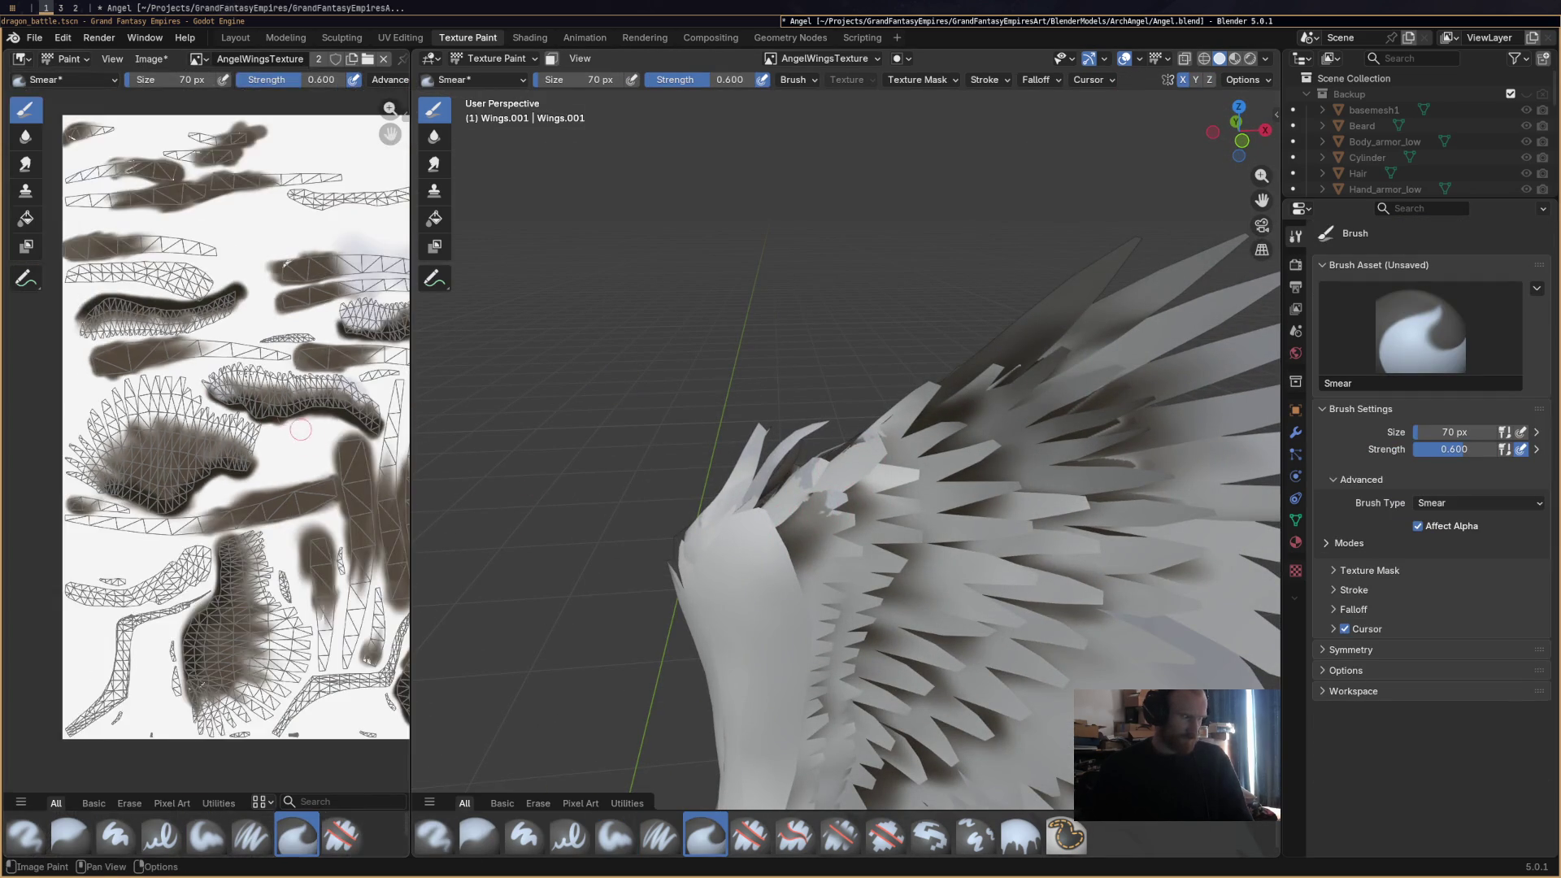
pyautogui.scroll(3, 163, 321)
pyautogui.scroll(-2, 216, 372)
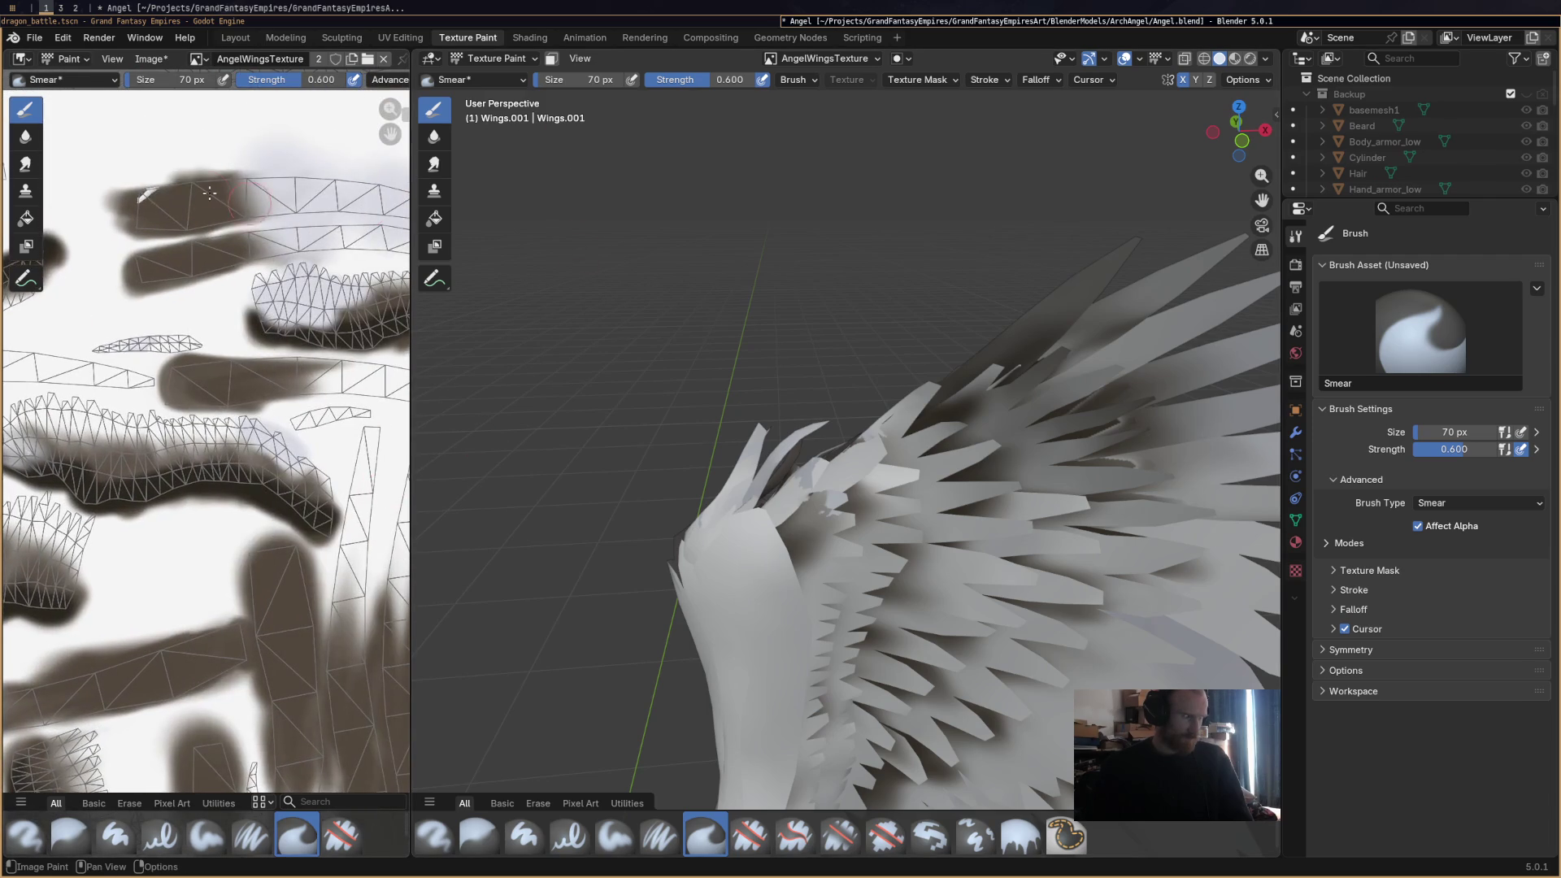
pyautogui.moveTo(235, 273); pyautogui.dragTo(145, 213, button='middle')
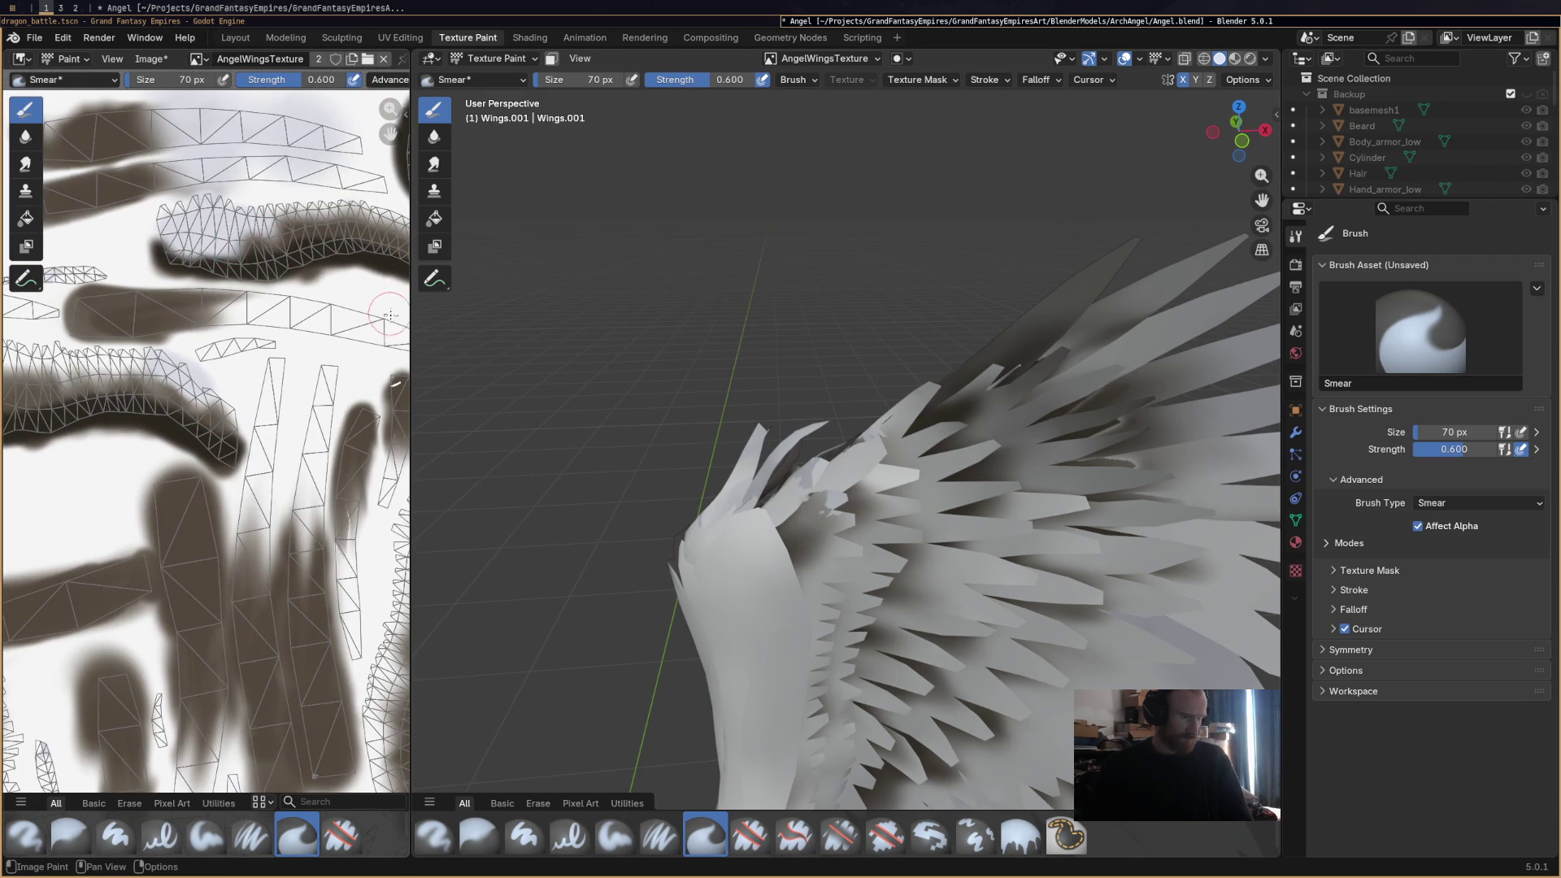
pyautogui.moveTo(390, 315); pyautogui.dragTo(204, 425, button='middle')
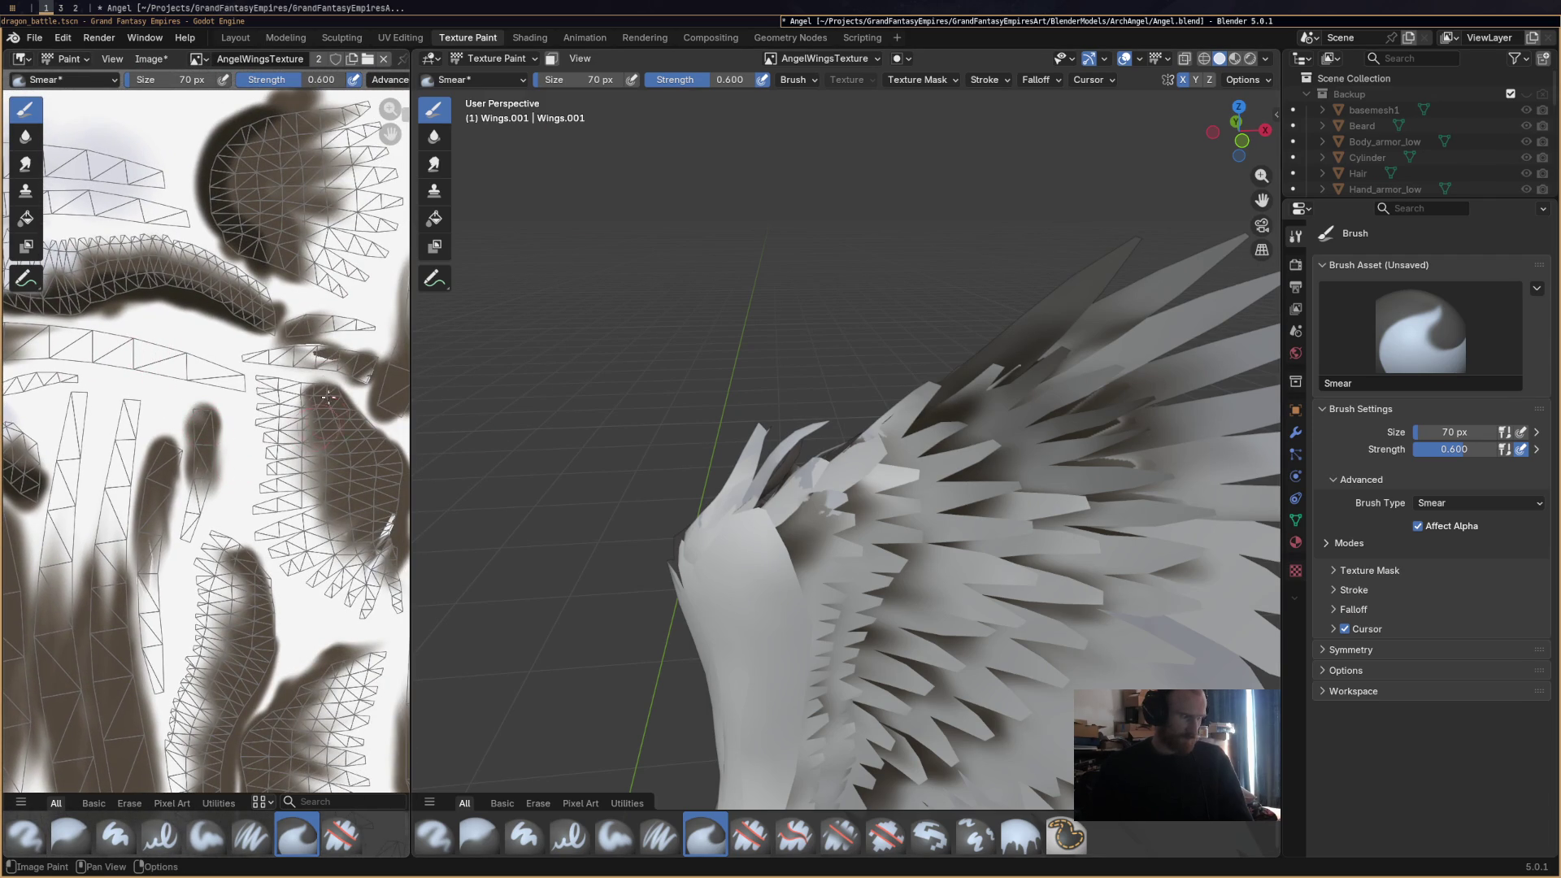
pyautogui.moveTo(294, 368); pyautogui.dragTo(322, 360)
pyautogui.moveTo(384, 521); pyautogui.dragTo(389, 515)
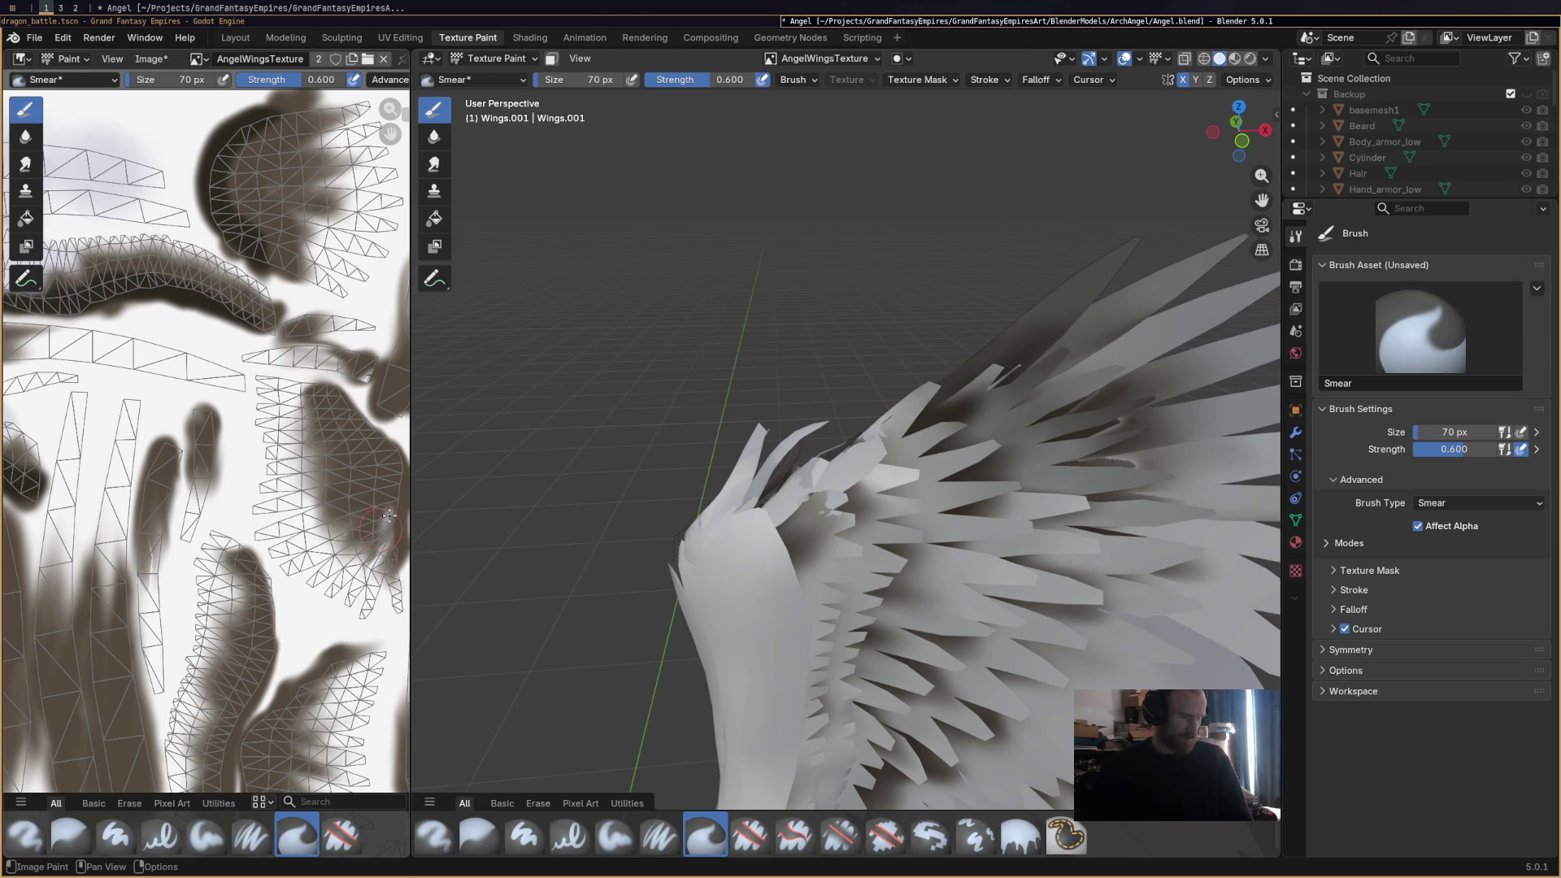
# Smear light and white streaks into even dark gradients and soften the dark blob's edge in the texture.
pyautogui.moveTo(330, 505)
pyautogui.mouseDown(button='middle')
pyautogui.moveTo(253, 619)
pyautogui.moveTo(321, 436)
pyautogui.mouseUp(button='middle')
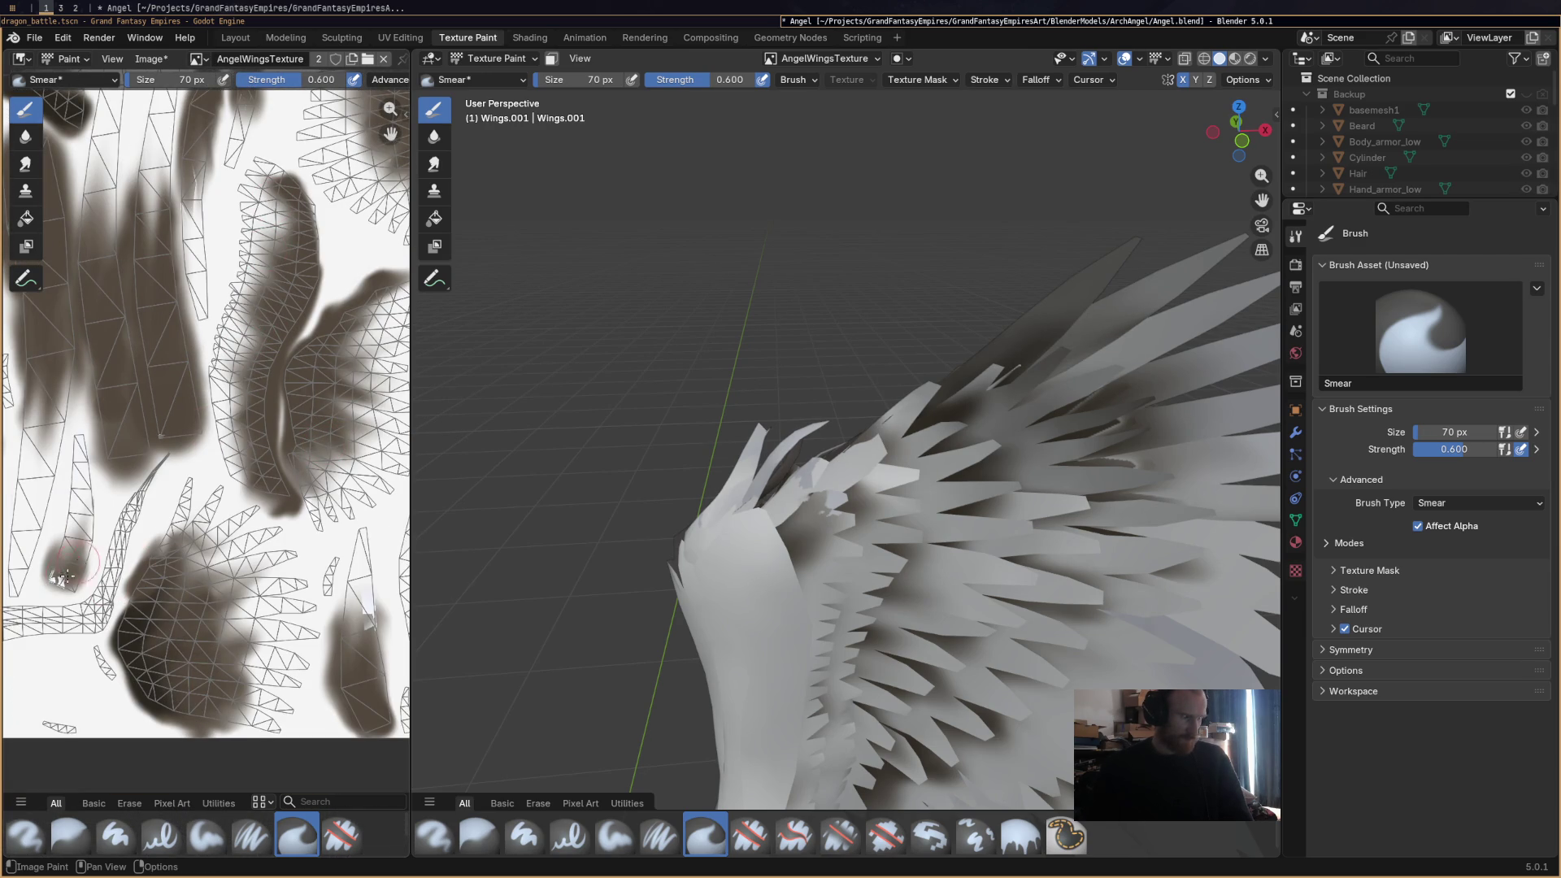
pyautogui.moveTo(63, 578); pyautogui.dragTo(49, 585)
pyautogui.moveTo(194, 523); pyautogui.dragTo(205, 511)
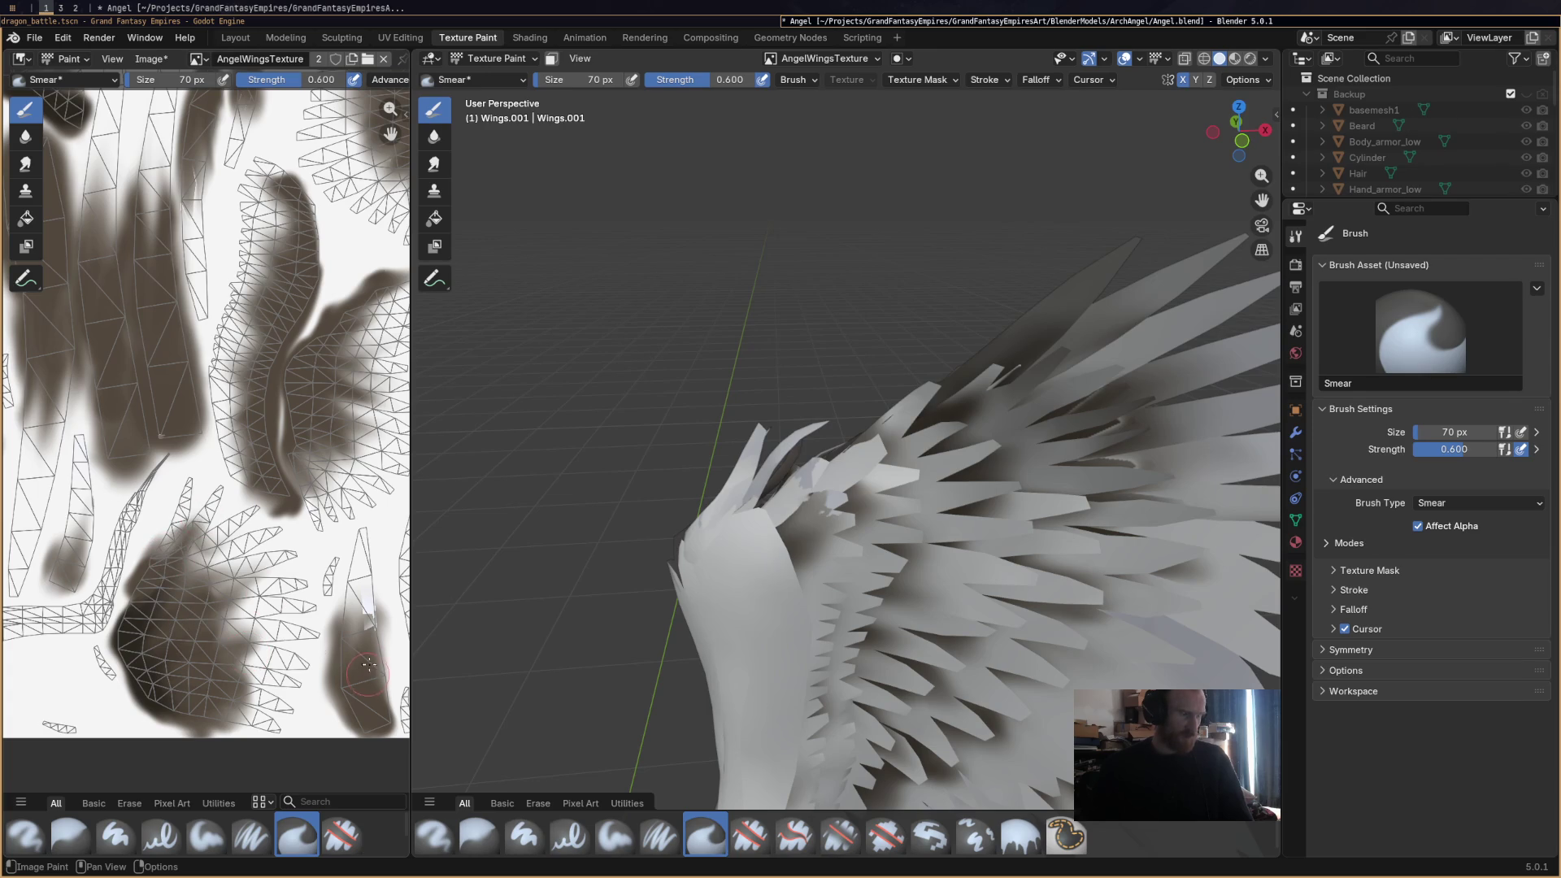
pyautogui.moveTo(378, 634); pyautogui.dragTo(307, 375, button='middle')
pyautogui.moveTo(308, 373); pyautogui.dragTo(319, 415)
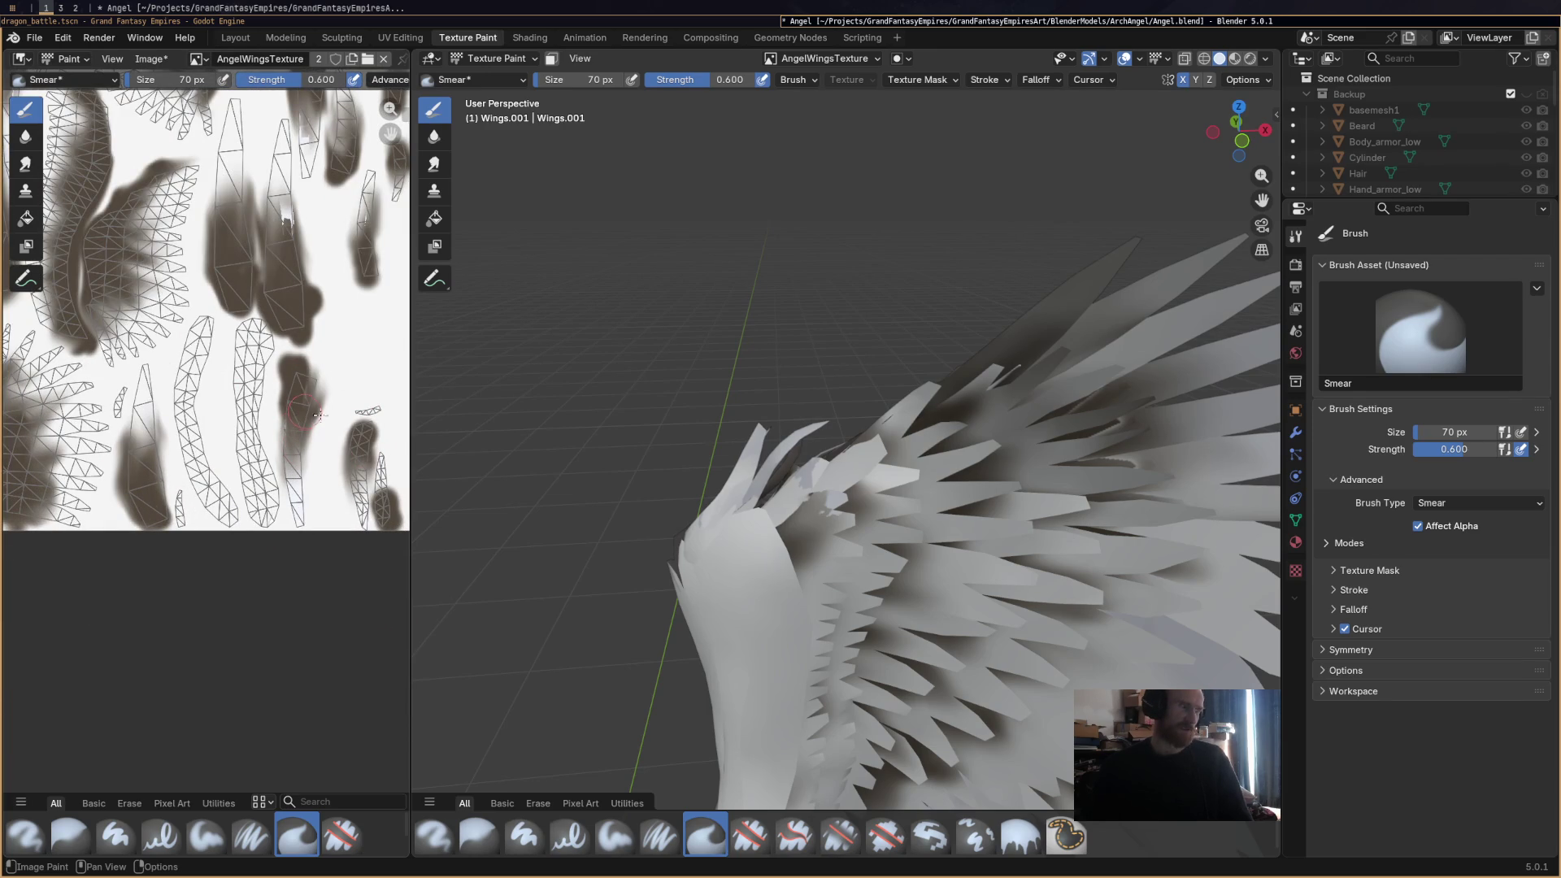
pyautogui.moveTo(311, 243)
pyautogui.mouseDown()
pyautogui.moveTo(285, 183)
pyautogui.moveTo(360, 226)
pyautogui.mouseUp()
# Move to the lower wing islands and soften the dark smudge on an upper feather island.
pyautogui.moveTo(228, 406)
pyautogui.mouseDown(button='middle')
pyautogui.moveTo(259, 416)
pyautogui.moveTo(365, 366)
pyautogui.mouseUp(button='middle')
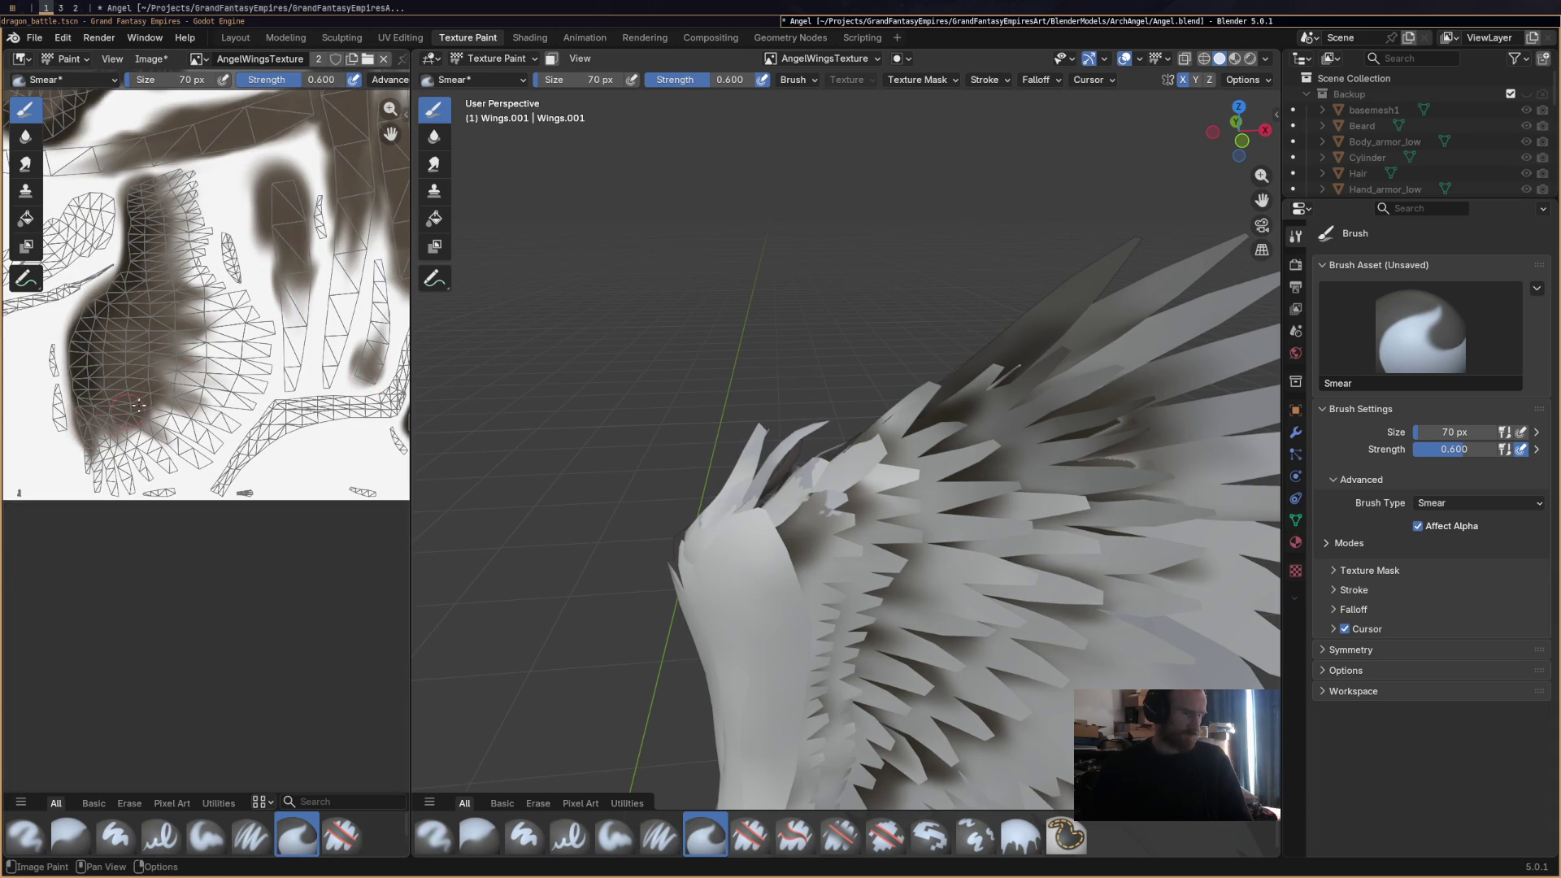
pyautogui.moveTo(138, 405); pyautogui.dragTo(221, 621, button='middle')
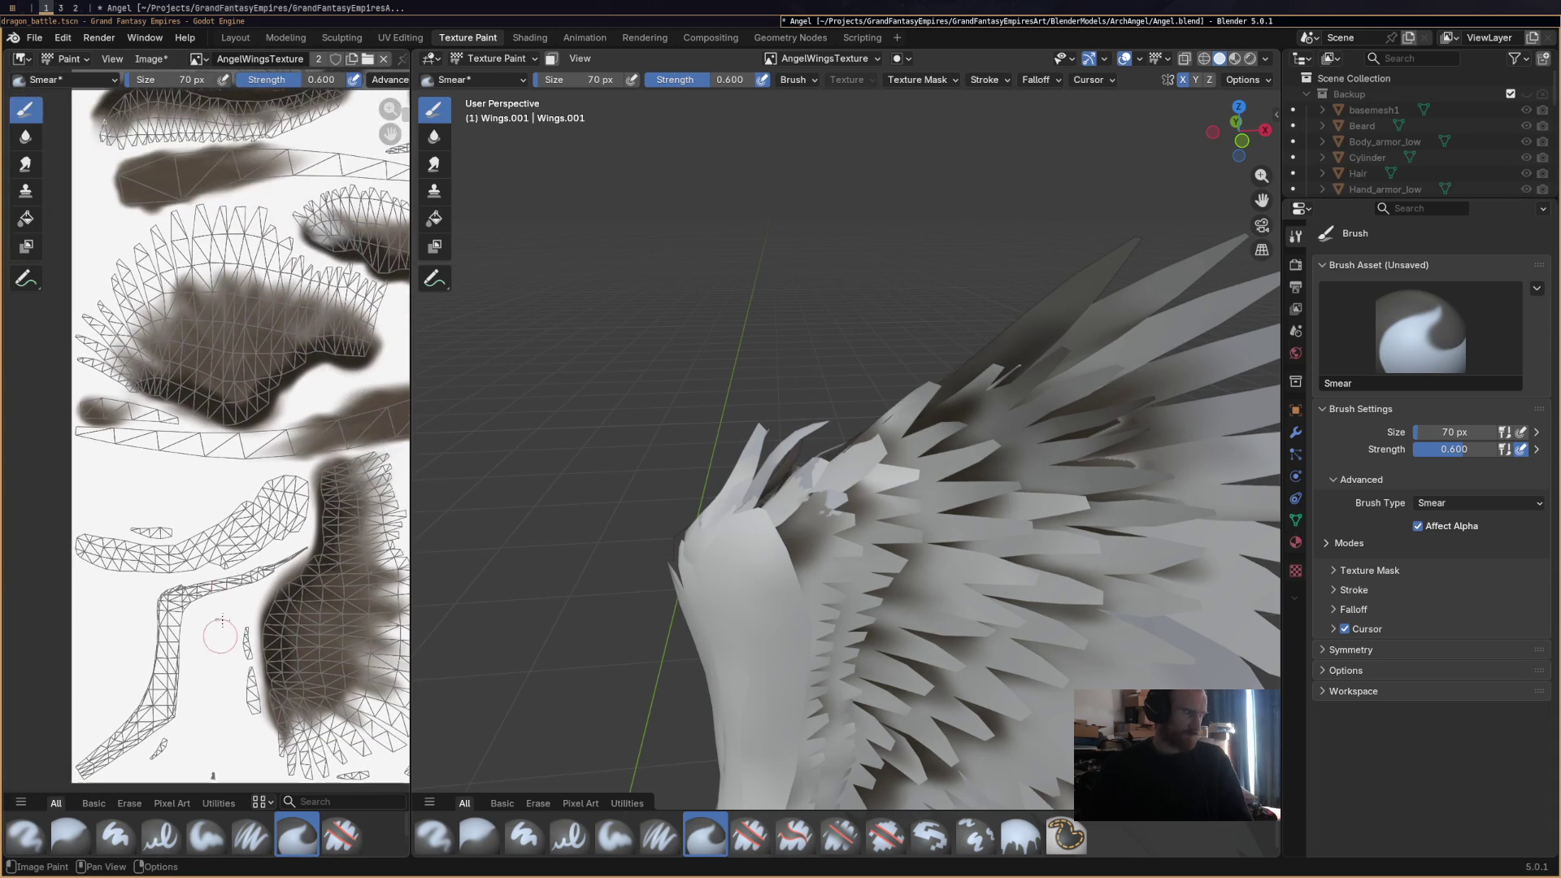
pyautogui.keyDown('shift'); pyautogui.scroll(5, 191, 360); pyautogui.keyUp('shift')
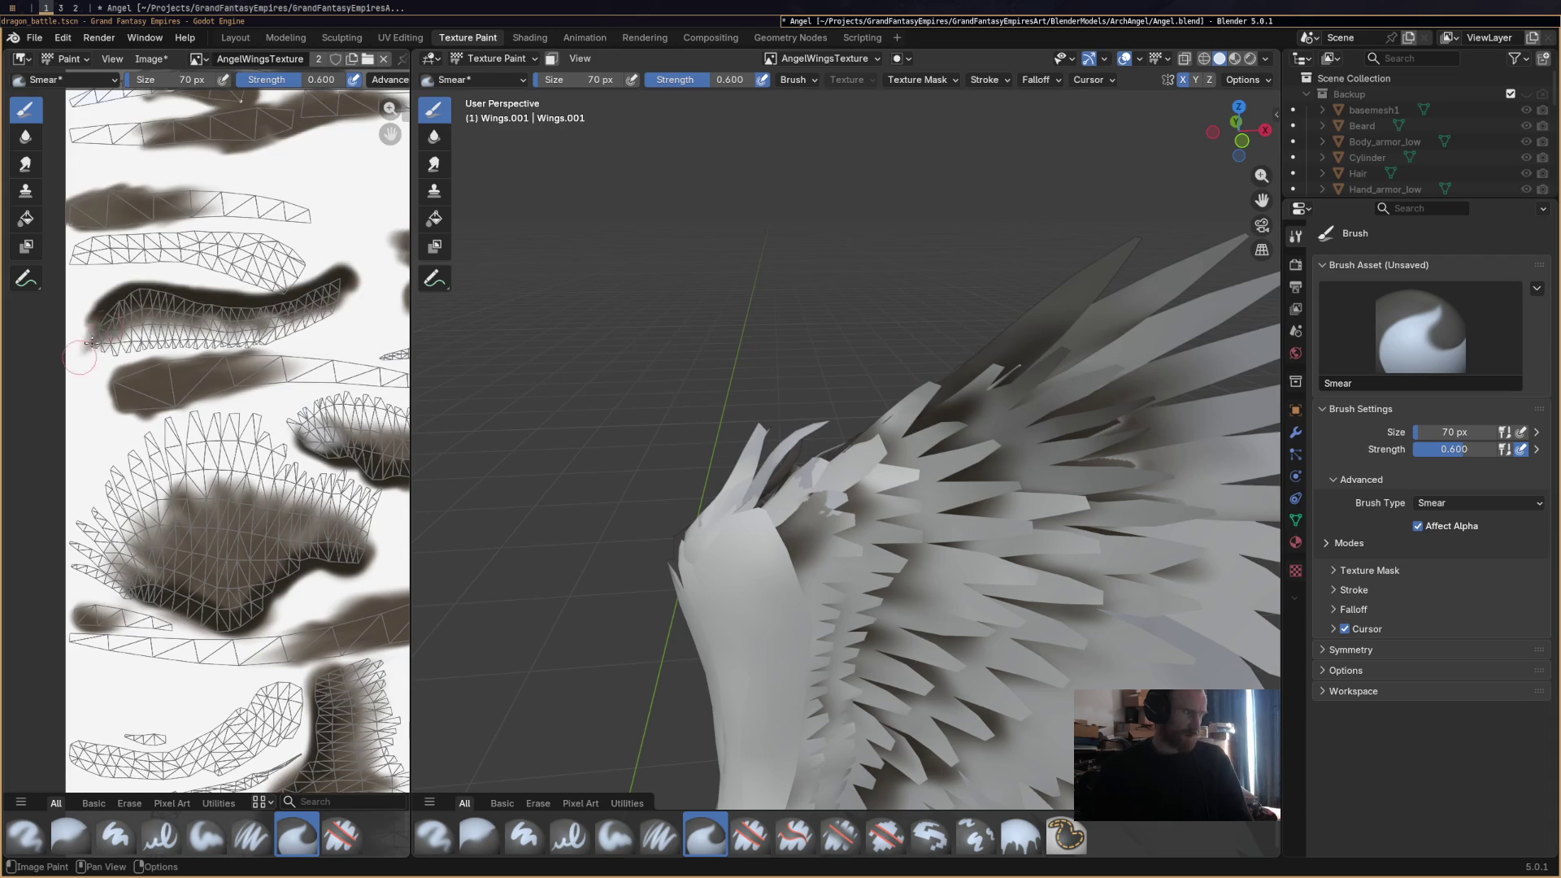
pyautogui.keyDown('shift'); pyautogui.scroll(1, 206, 343); pyautogui.keyUp('shift')
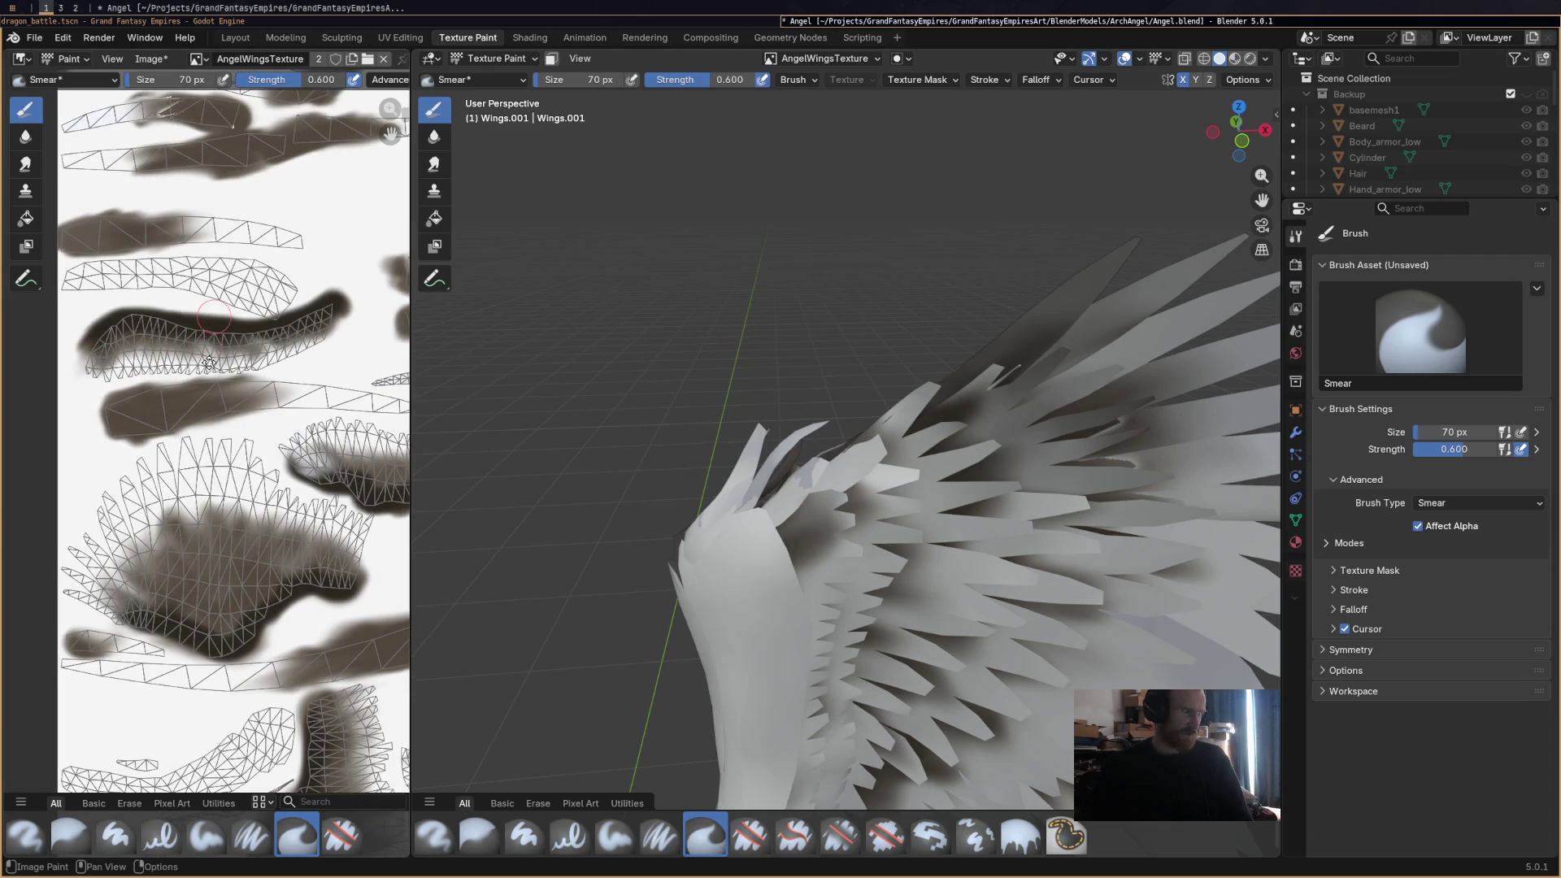
pyautogui.keyDown('shift'); pyautogui.scroll(4, 209, 363); pyautogui.keyUp('shift')
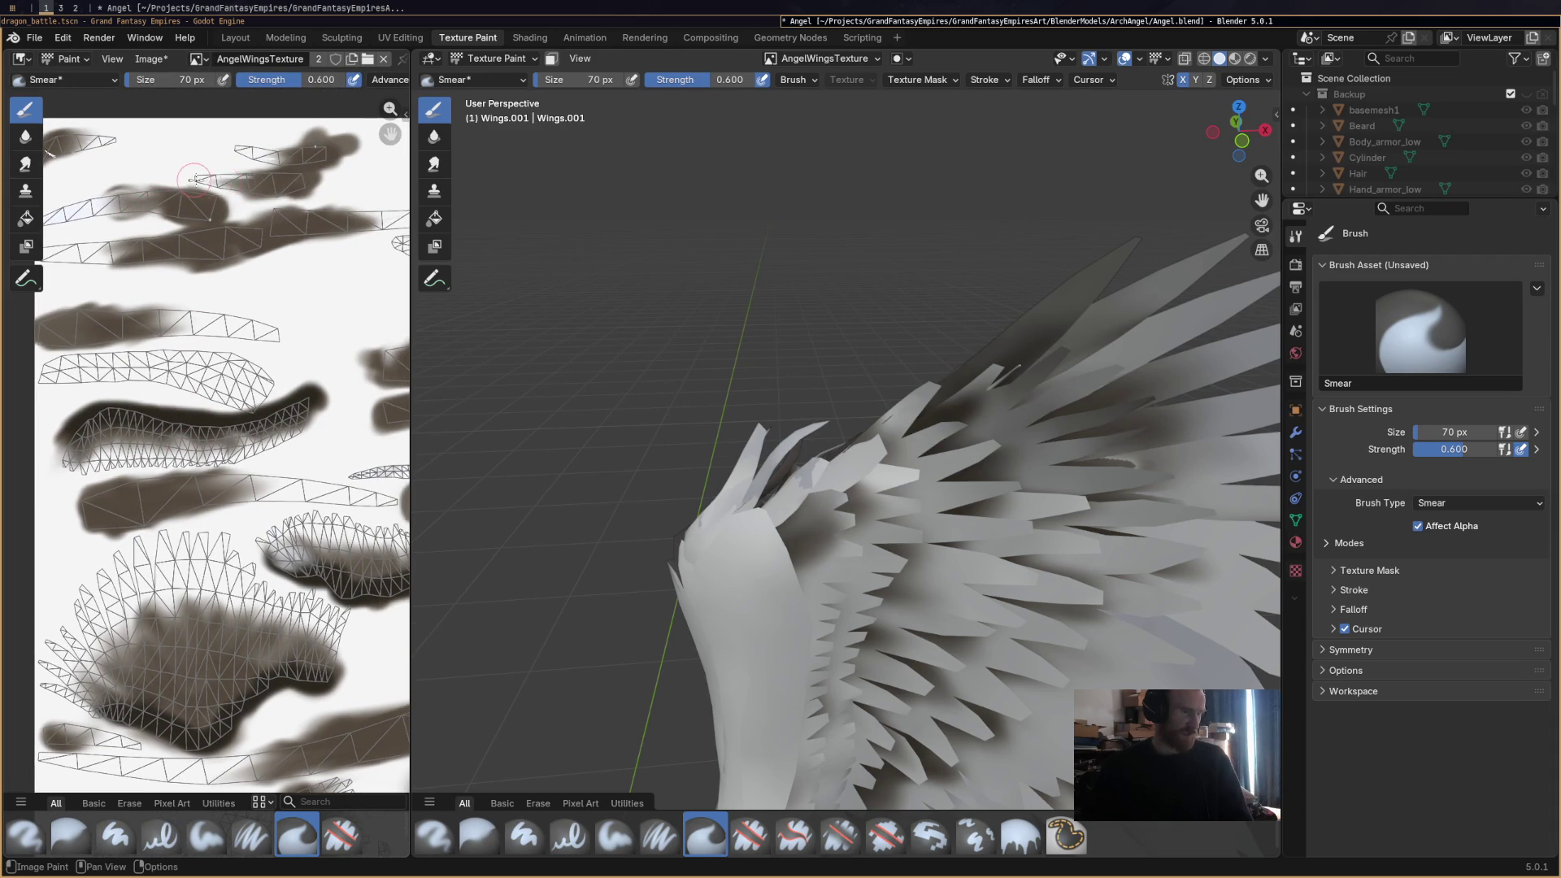
pyautogui.moveTo(236, 181); pyautogui.dragTo(304, 151)
pyautogui.keyDown('shift'); pyautogui.scroll(2, 142, 170); pyautogui.keyUp('shift')
pyautogui.keyDown('ctrl'); pyautogui.hscroll(-3, 142, 171); pyautogui.keyUp('ctrl')
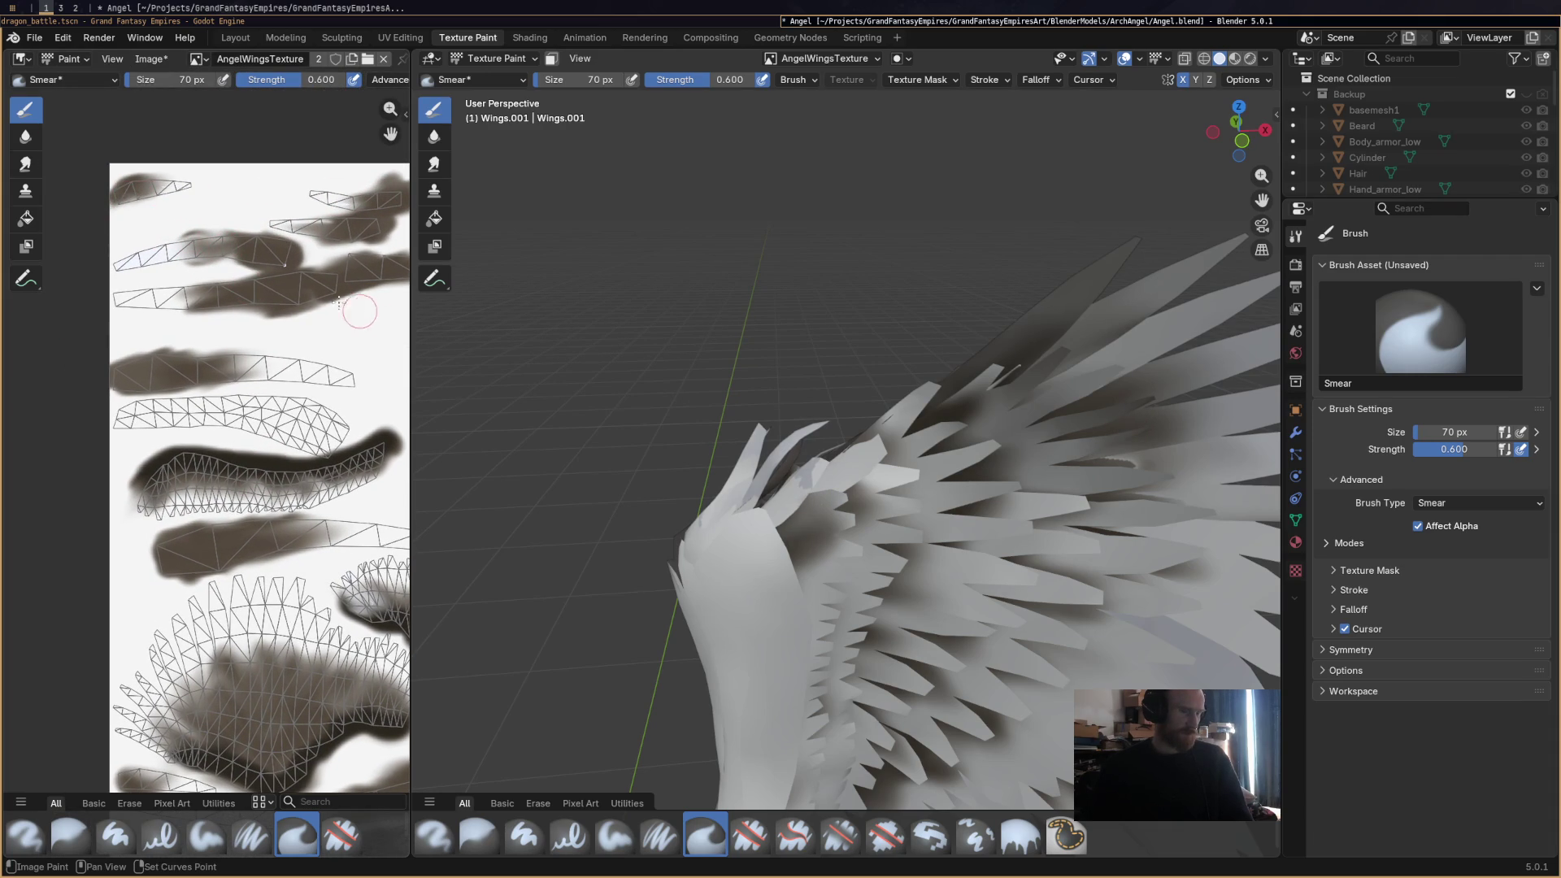
pyautogui.keyDown('ctrl'); pyautogui.hscroll(4, 272, 333); pyautogui.keyUp('ctrl')
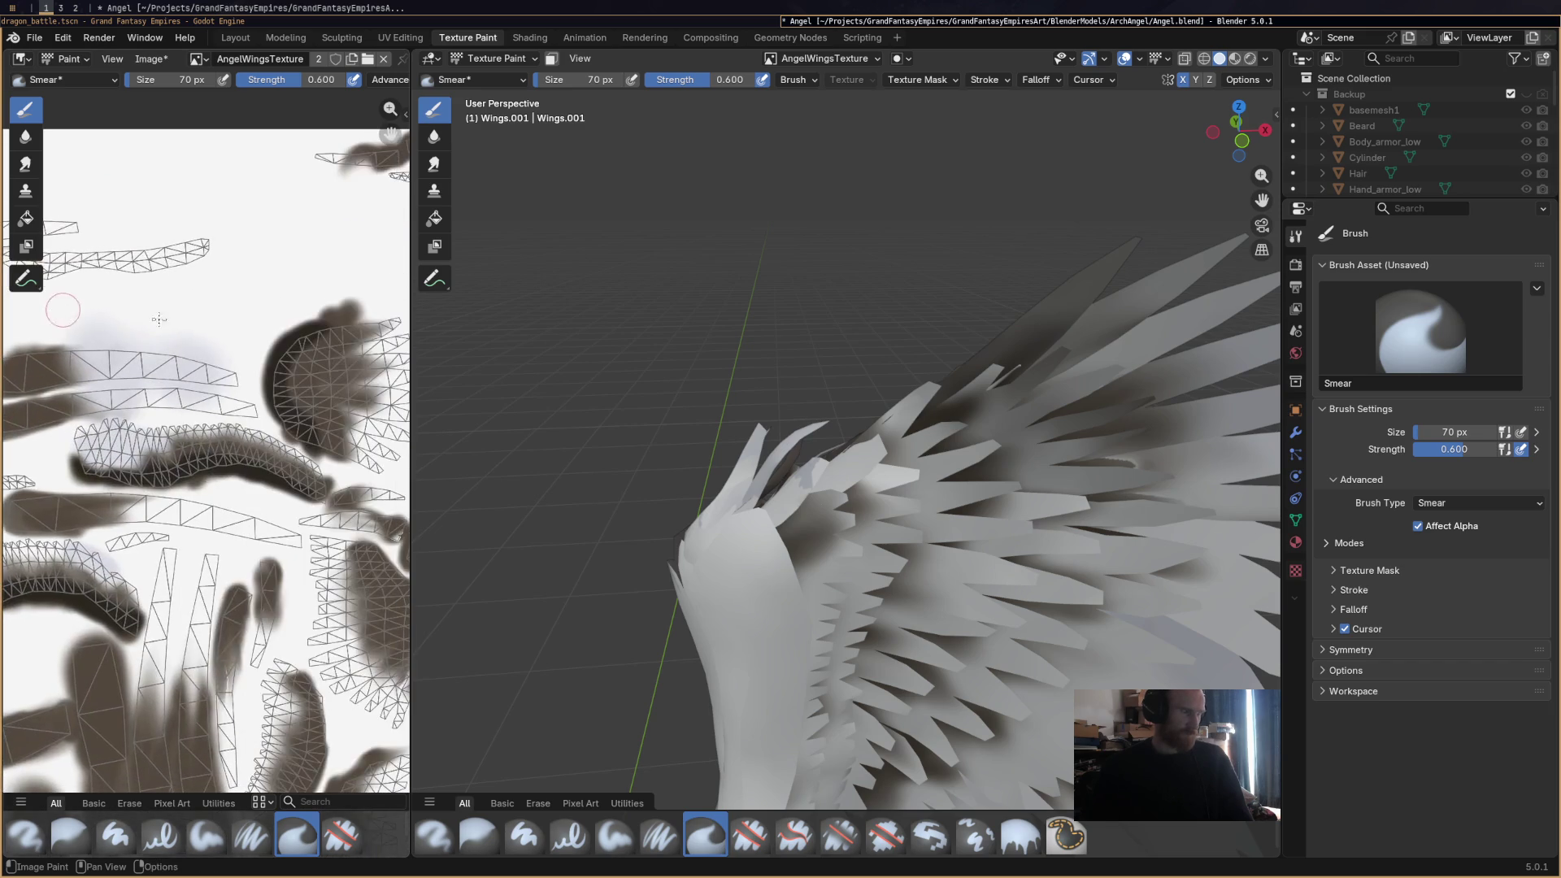
pyautogui.keyDown('shift'); pyautogui.scroll(-1, 325, 244); pyautogui.keyUp('shift')
pyautogui.keyDown('ctrl'); pyautogui.hscroll(3, 333, 375); pyautogui.keyUp('ctrl')
pyautogui.keyDown('shift'); pyautogui.scroll(-3, 333, 375); pyautogui.keyUp('shift')
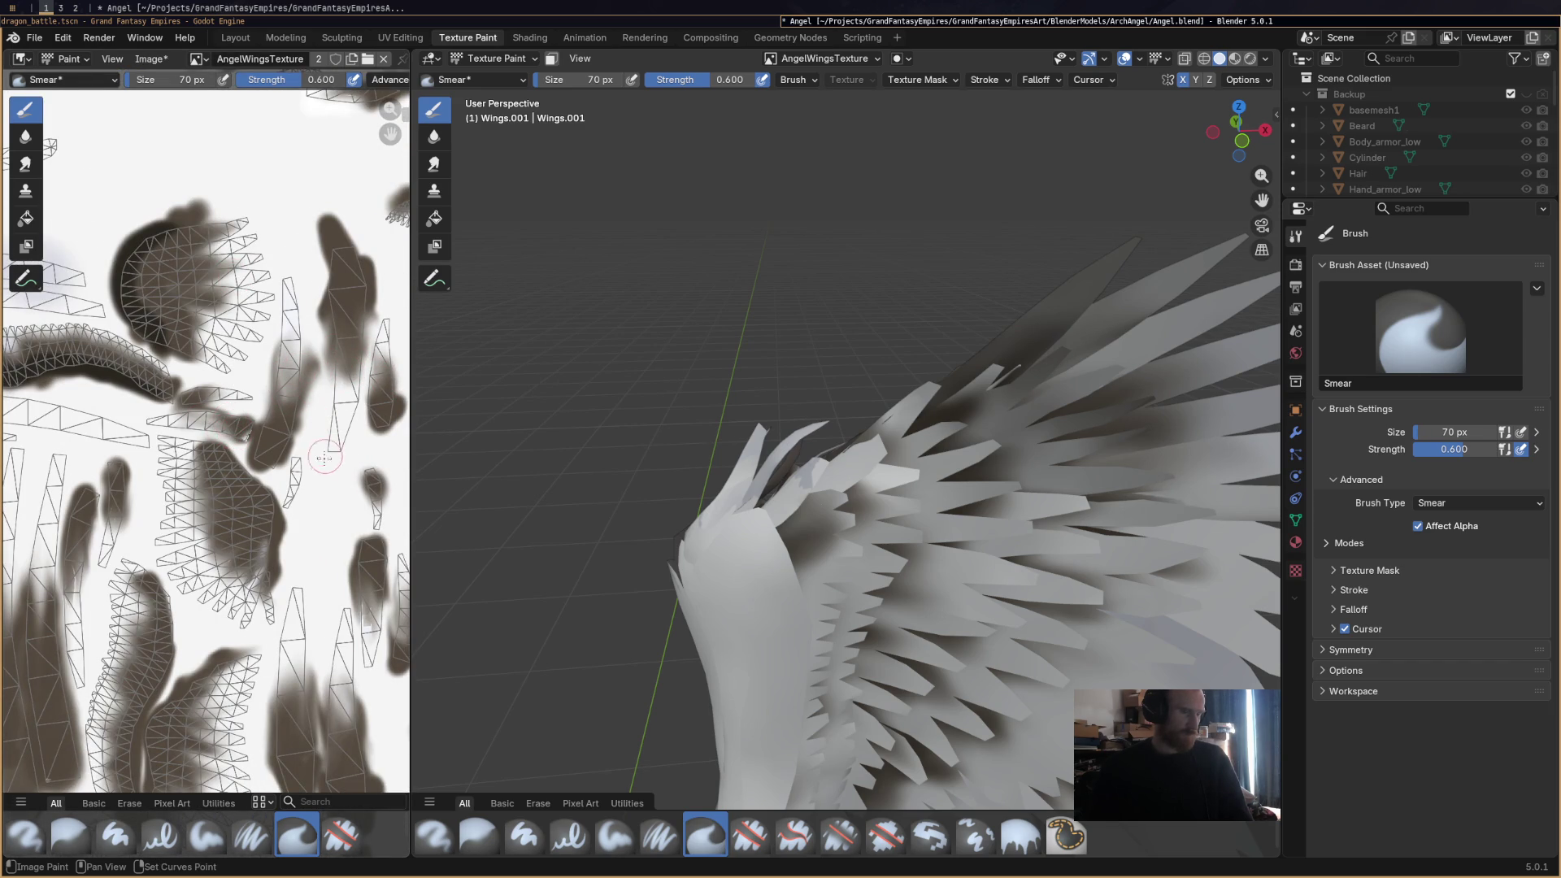
pyautogui.keyDown('ctrl'); pyautogui.hscroll(2, 244, 431); pyautogui.keyUp('ctrl')
pyautogui.keyDown('shift'); pyautogui.scroll(-3, 254, 442); pyautogui.keyUp('shift')
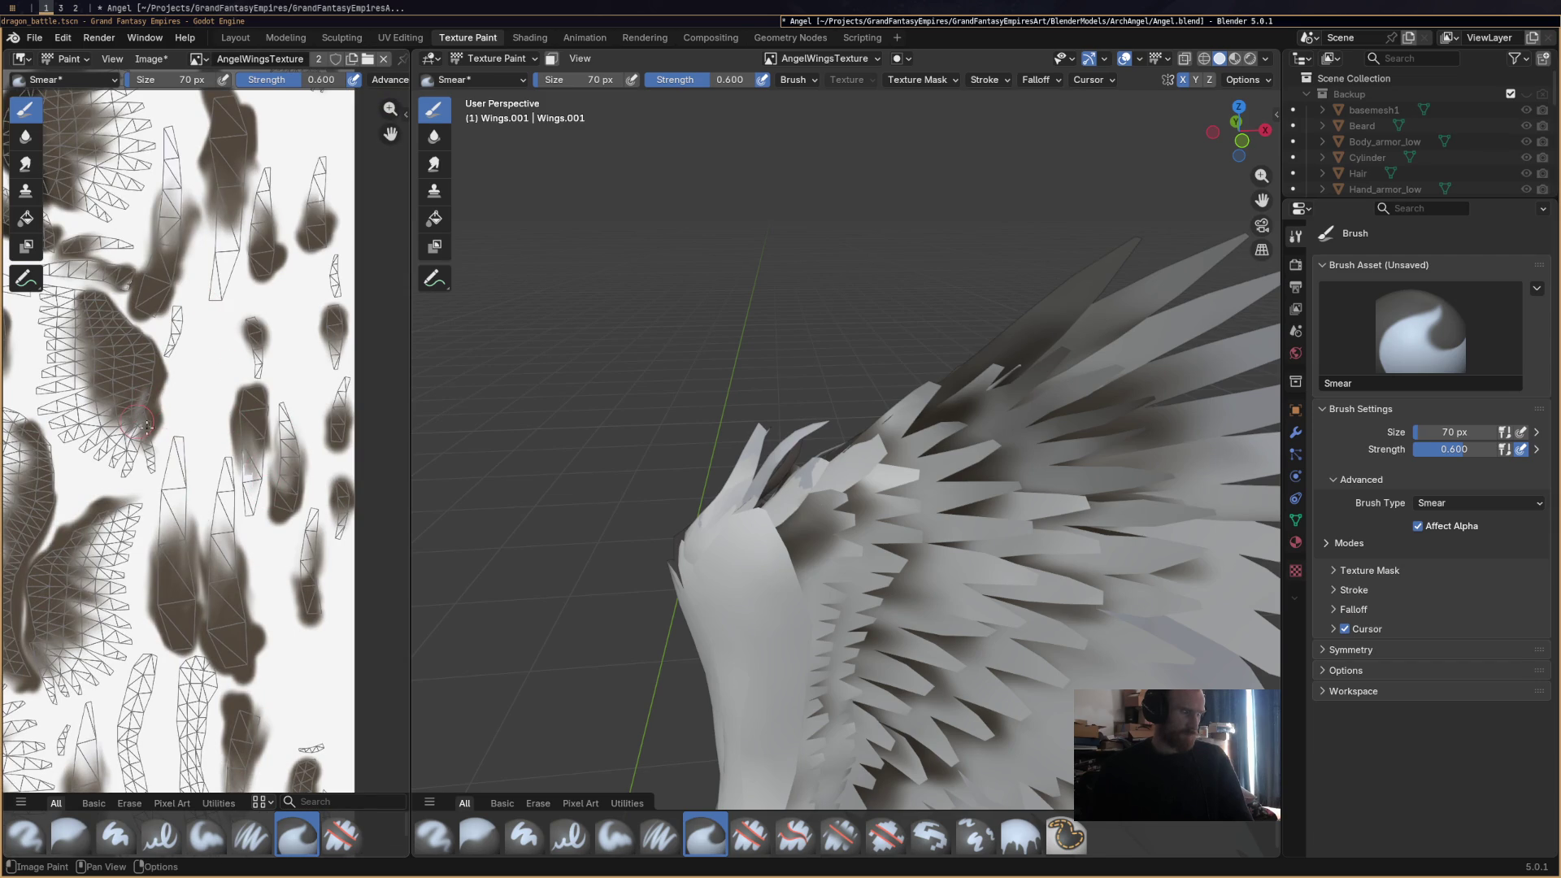
pyautogui.keyDown('ctrl'); pyautogui.hscroll(-2, 306, 510); pyautogui.keyUp('ctrl')
pyautogui.keyDown('shift'); pyautogui.scroll(-8, 305, 510); pyautogui.keyUp('shift')
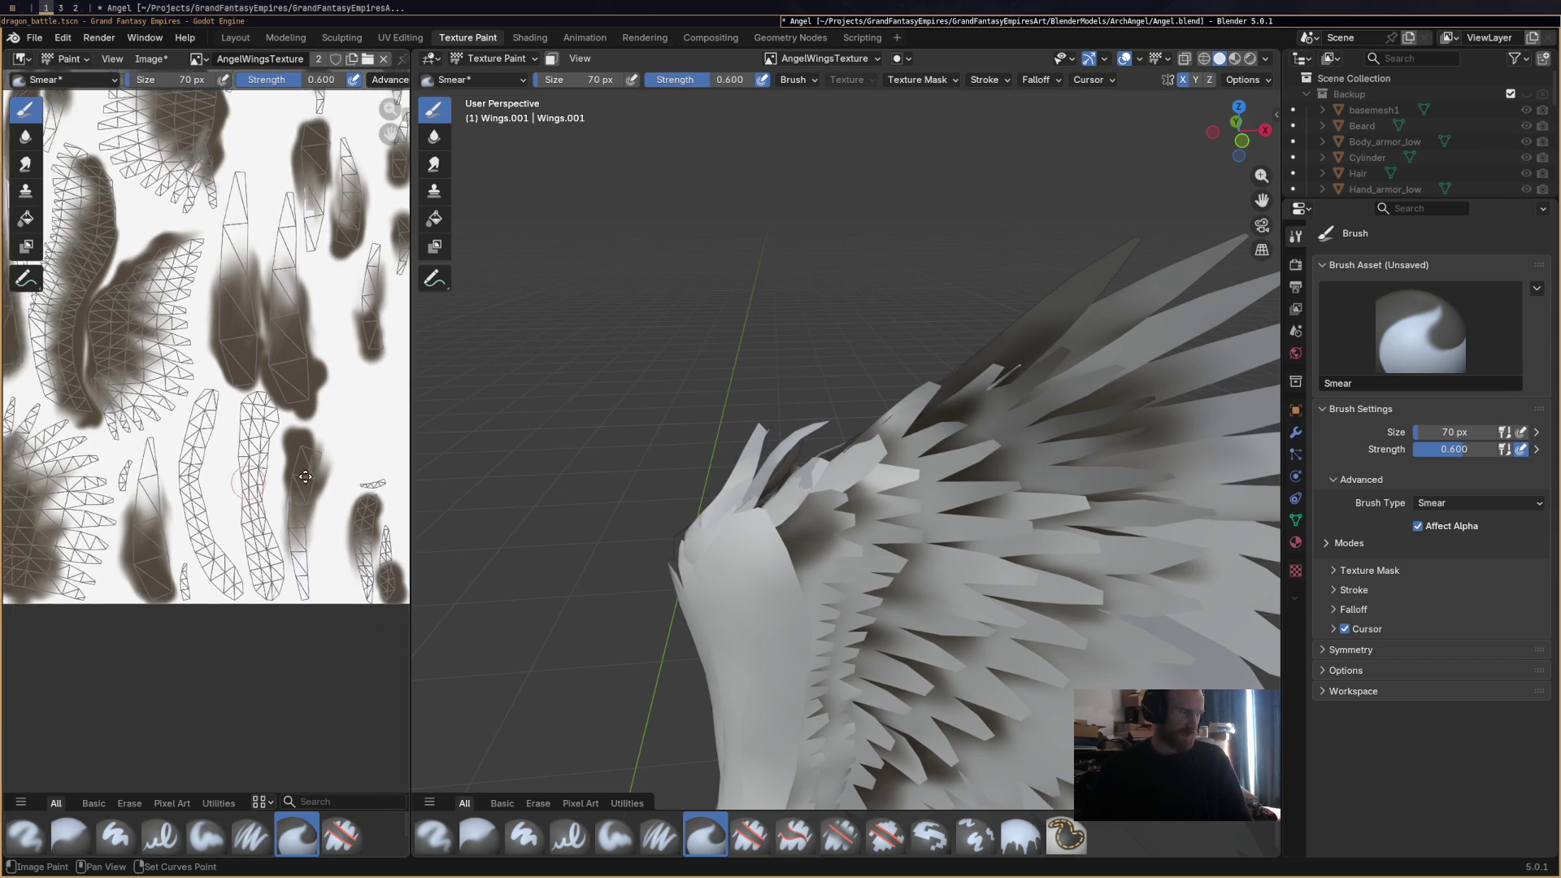
pyautogui.keyDown('ctrl'); pyautogui.hscroll(4, 352, 561); pyautogui.keyUp('ctrl')
pyautogui.scroll(-3, 312, 406)
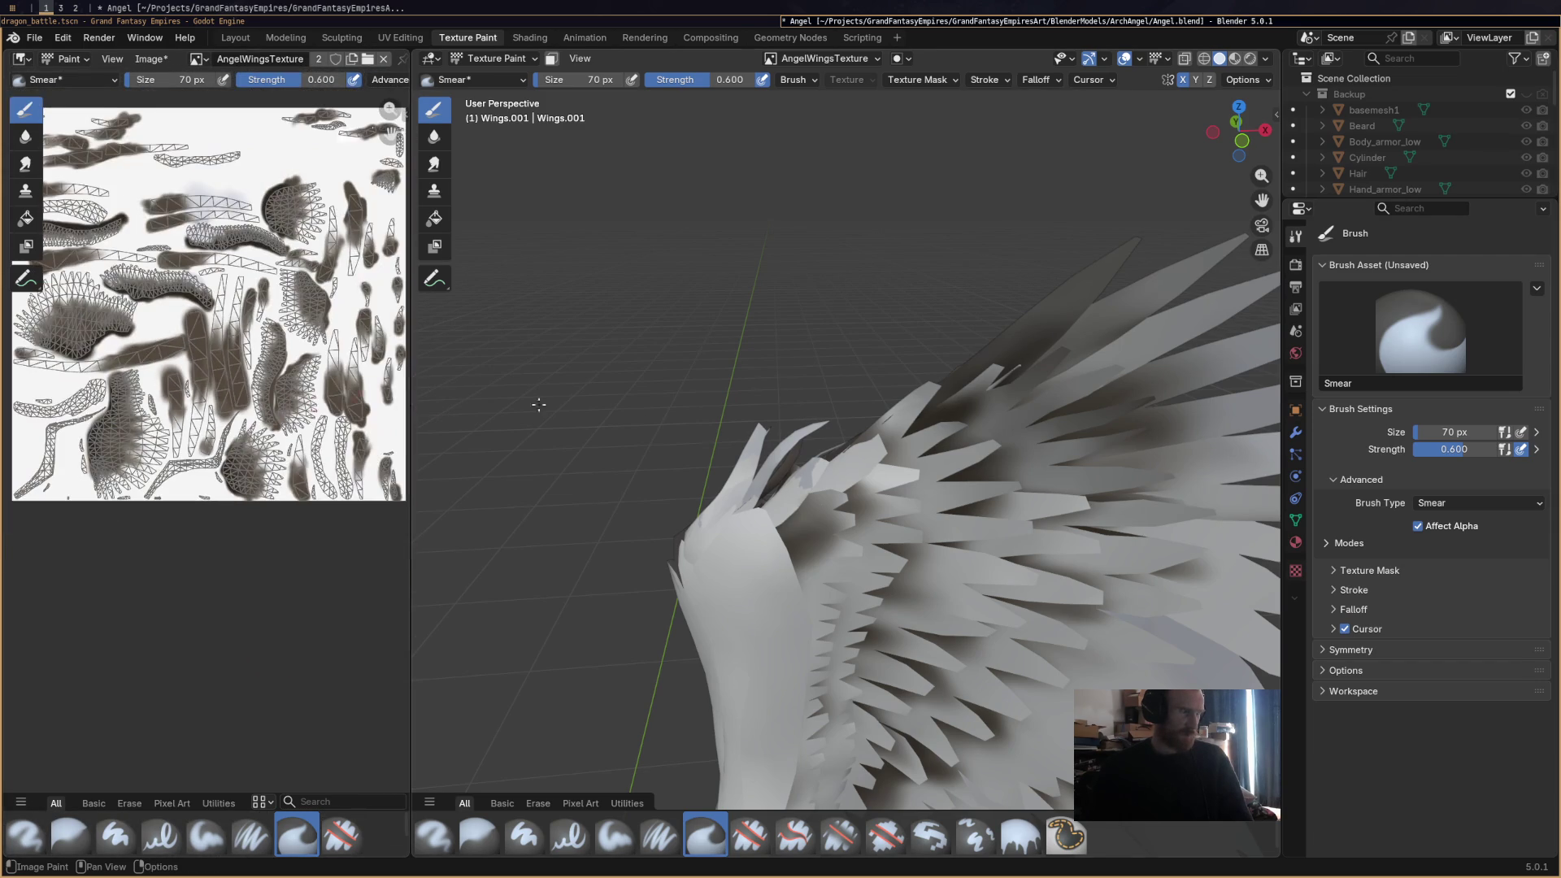
# Smear the feather shading directly on the 3D wing, softening it near the tips.
pyautogui.moveTo(540, 400)
pyautogui.mouseDown(button='middle')
pyautogui.moveTo(956, 485)
pyautogui.moveTo(935, 476)
pyautogui.mouseUp(button='middle')
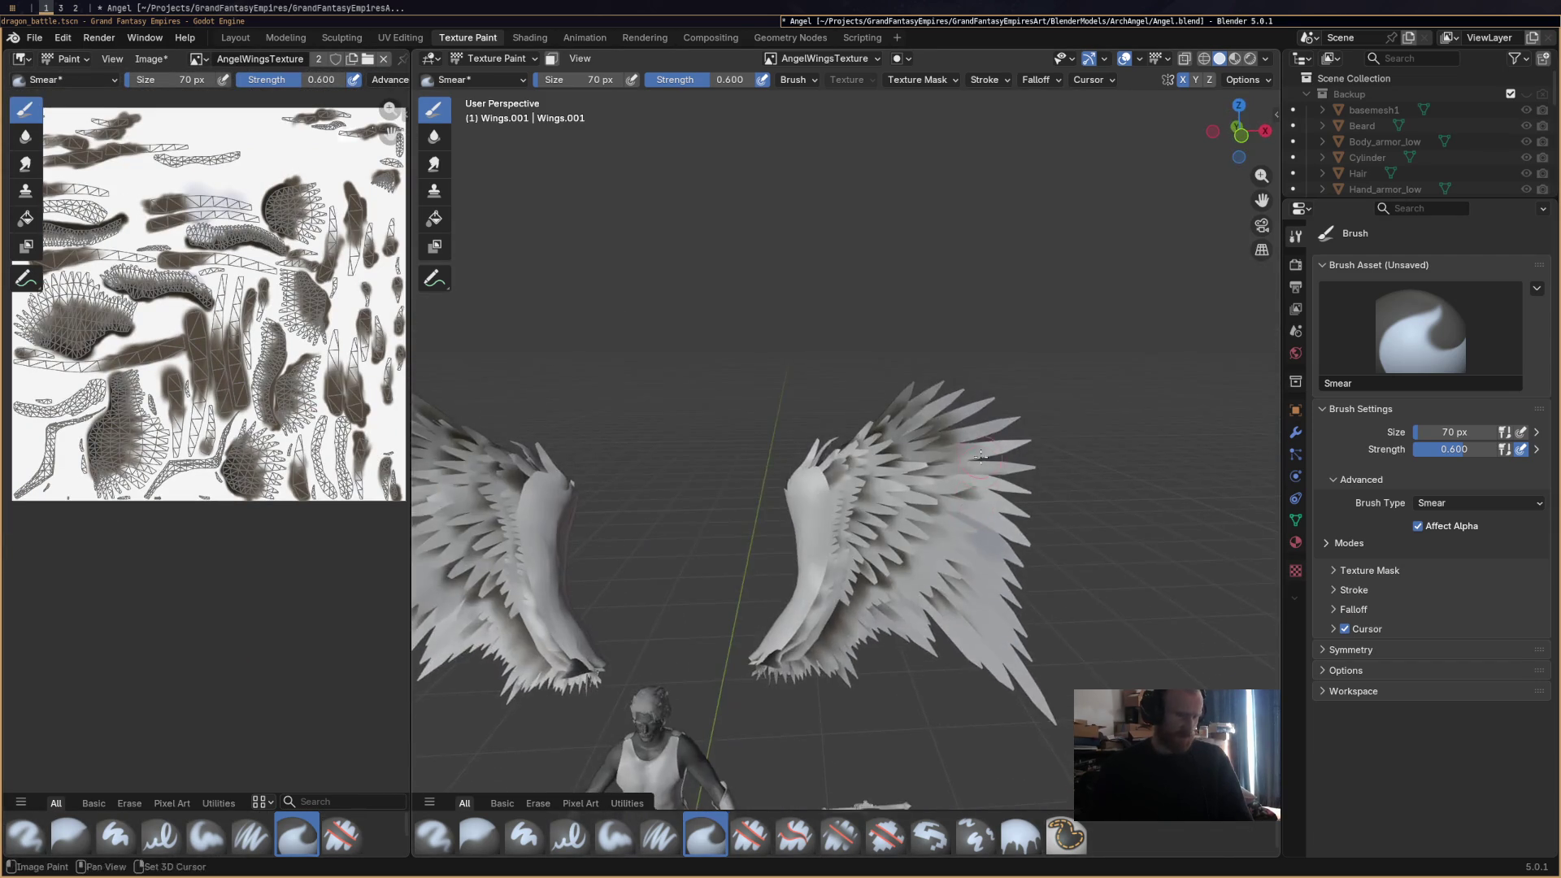
pyautogui.scroll(6, 755, 382)
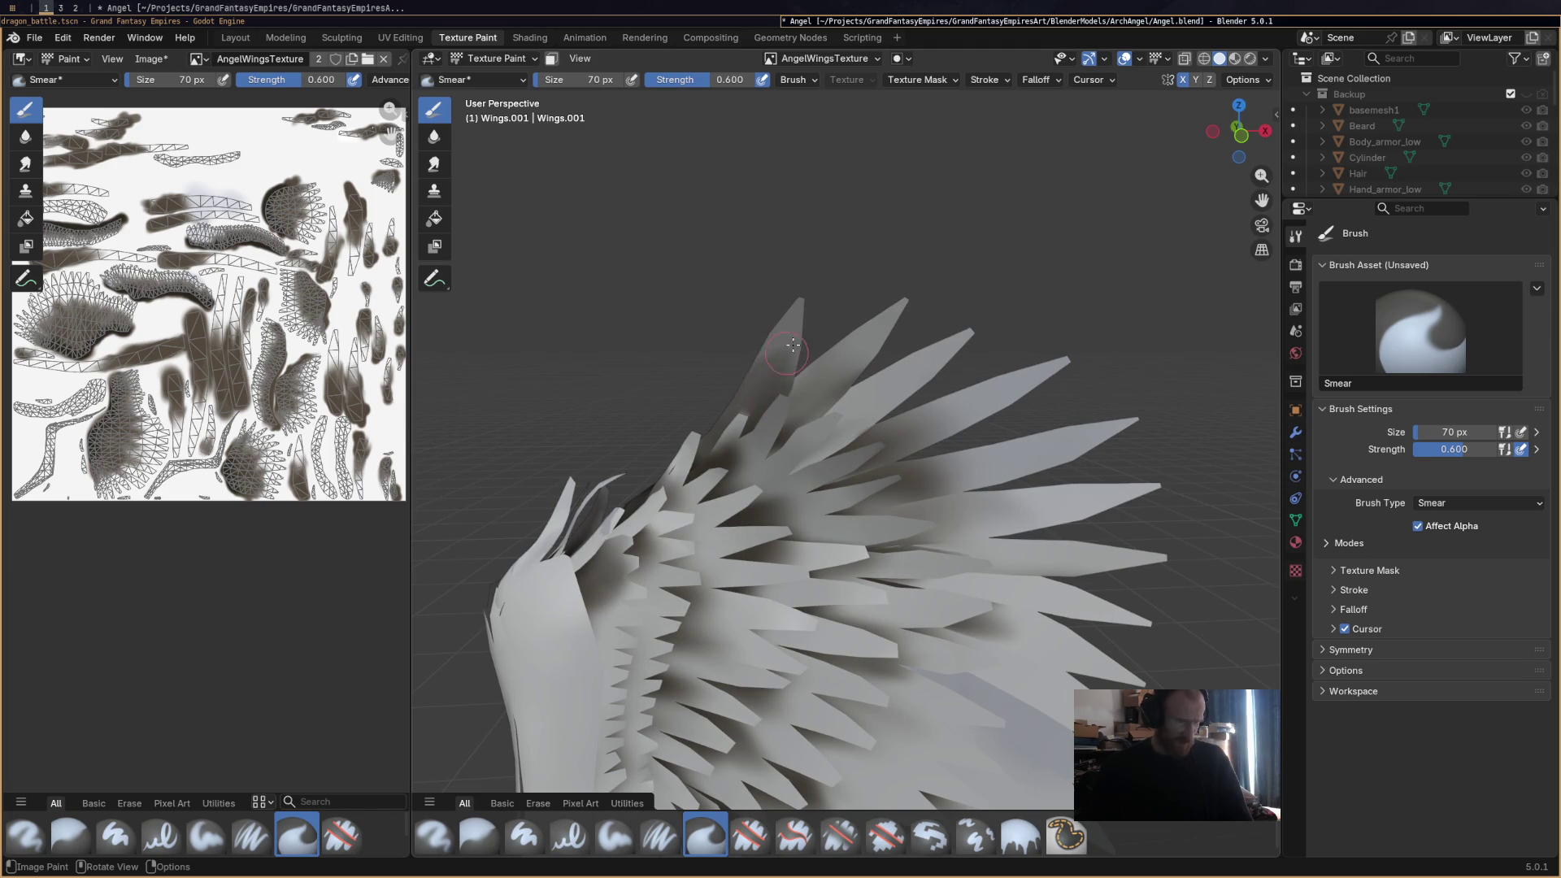
pyautogui.moveTo(793, 344)
pyautogui.mouseDown()
pyautogui.moveTo(831, 286)
pyautogui.moveTo(760, 376)
pyautogui.moveTo(773, 364)
pyautogui.moveTo(770, 390)
pyautogui.mouseUp()
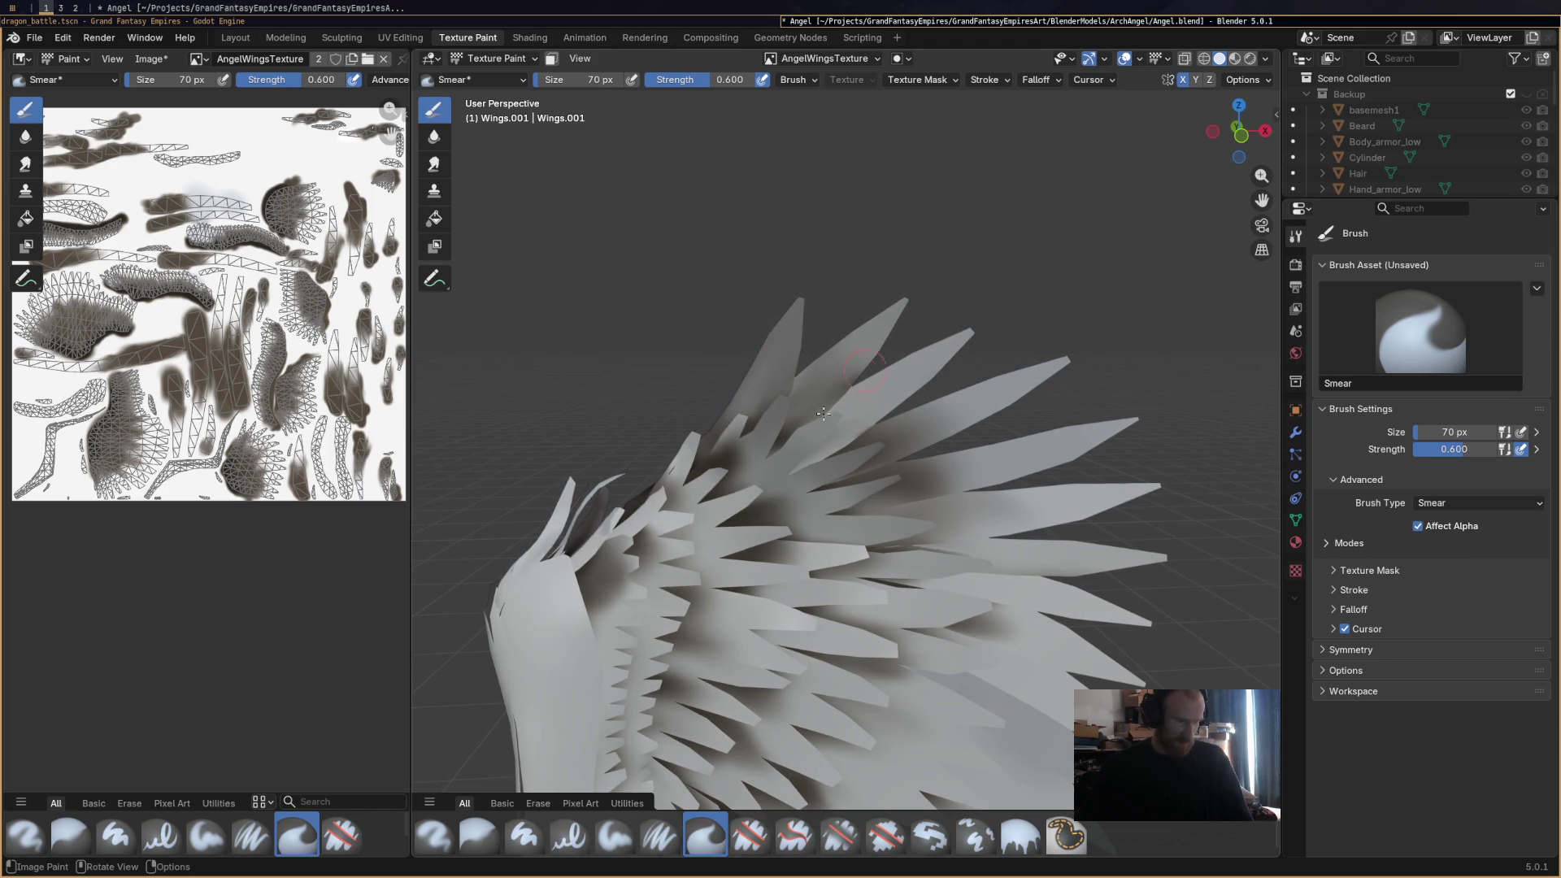
pyautogui.moveTo(885, 417); pyautogui.dragTo(945, 423)
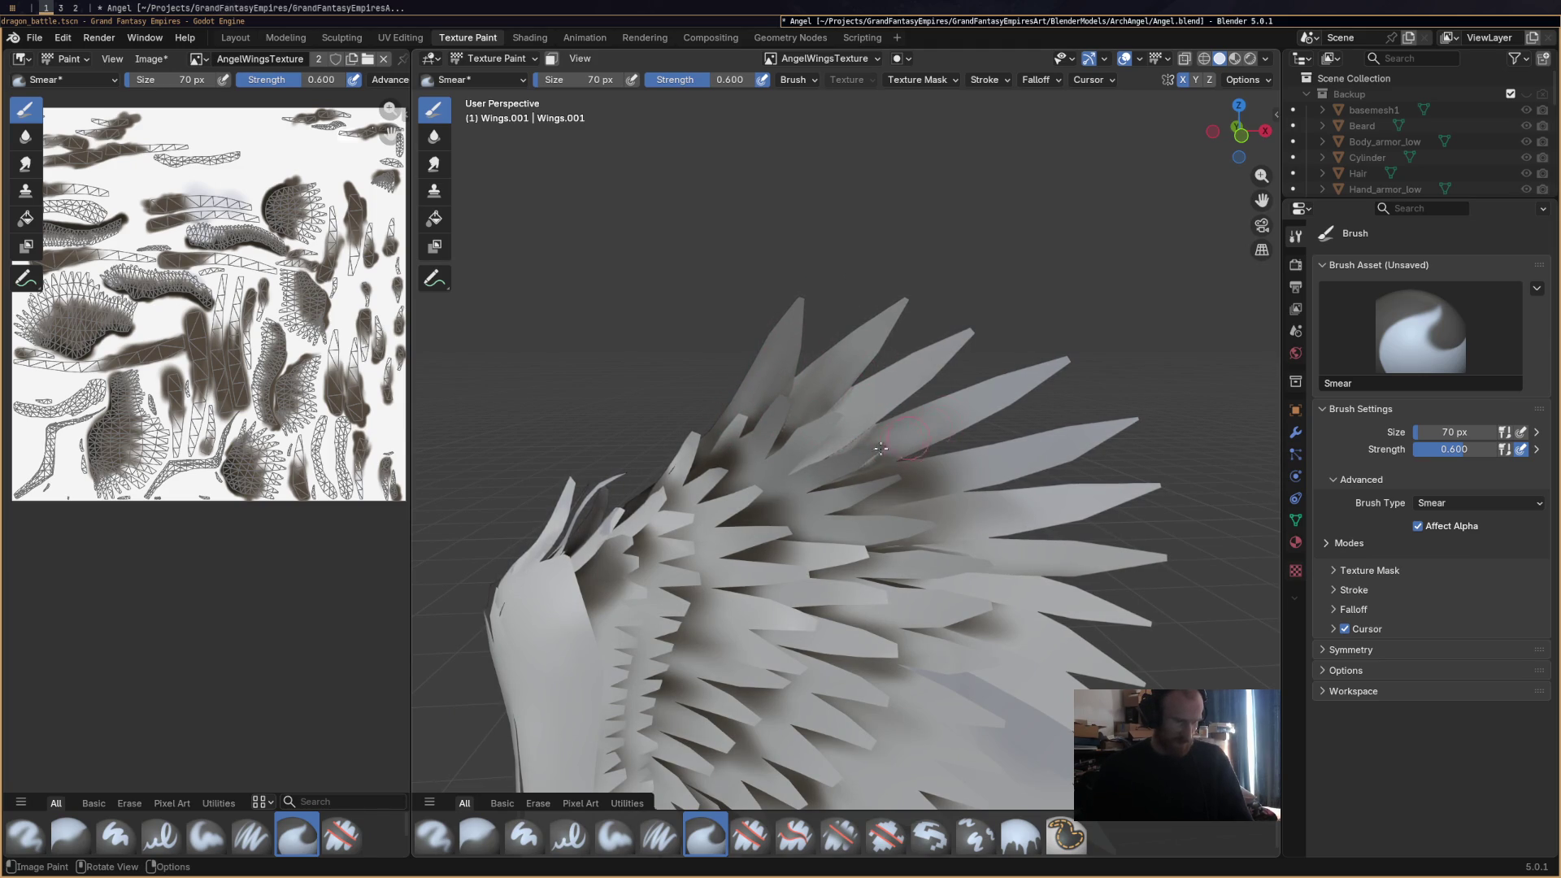
pyautogui.moveTo(801, 479); pyautogui.dragTo(849, 441)
pyautogui.moveTo(966, 498); pyautogui.dragTo(918, 479)
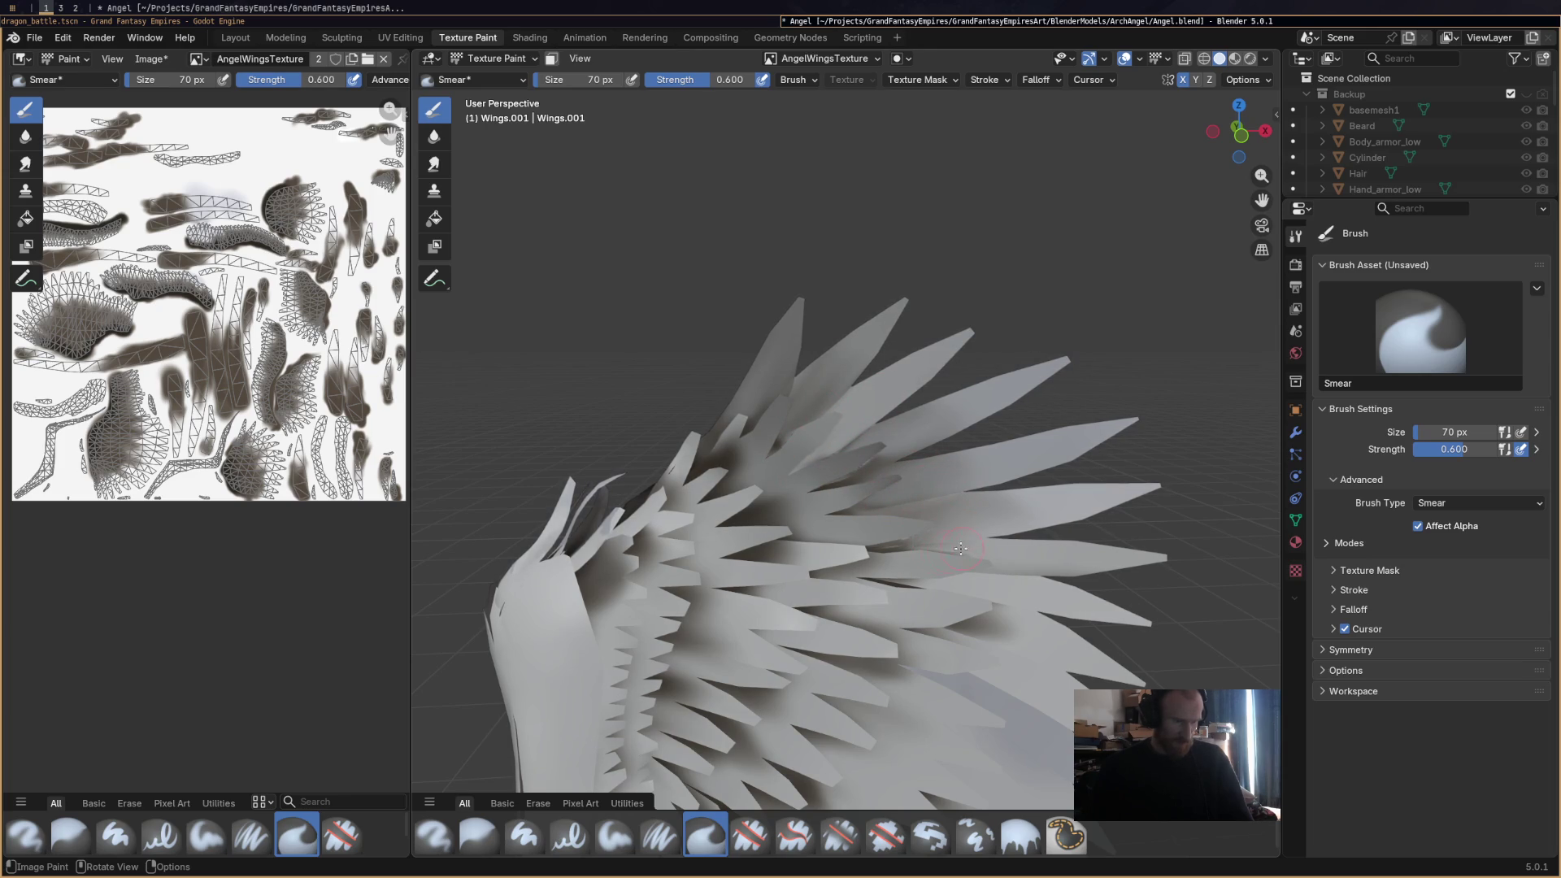
# Orbit around the feathers and blend the dark shading between the feather layers.
pyautogui.moveTo(960, 548)
pyautogui.mouseDown(button='middle')
pyautogui.moveTo(777, 470)
pyautogui.moveTo(792, 483)
pyautogui.moveTo(569, 589)
pyautogui.moveTo(560, 578)
pyautogui.mouseUp(button='middle')
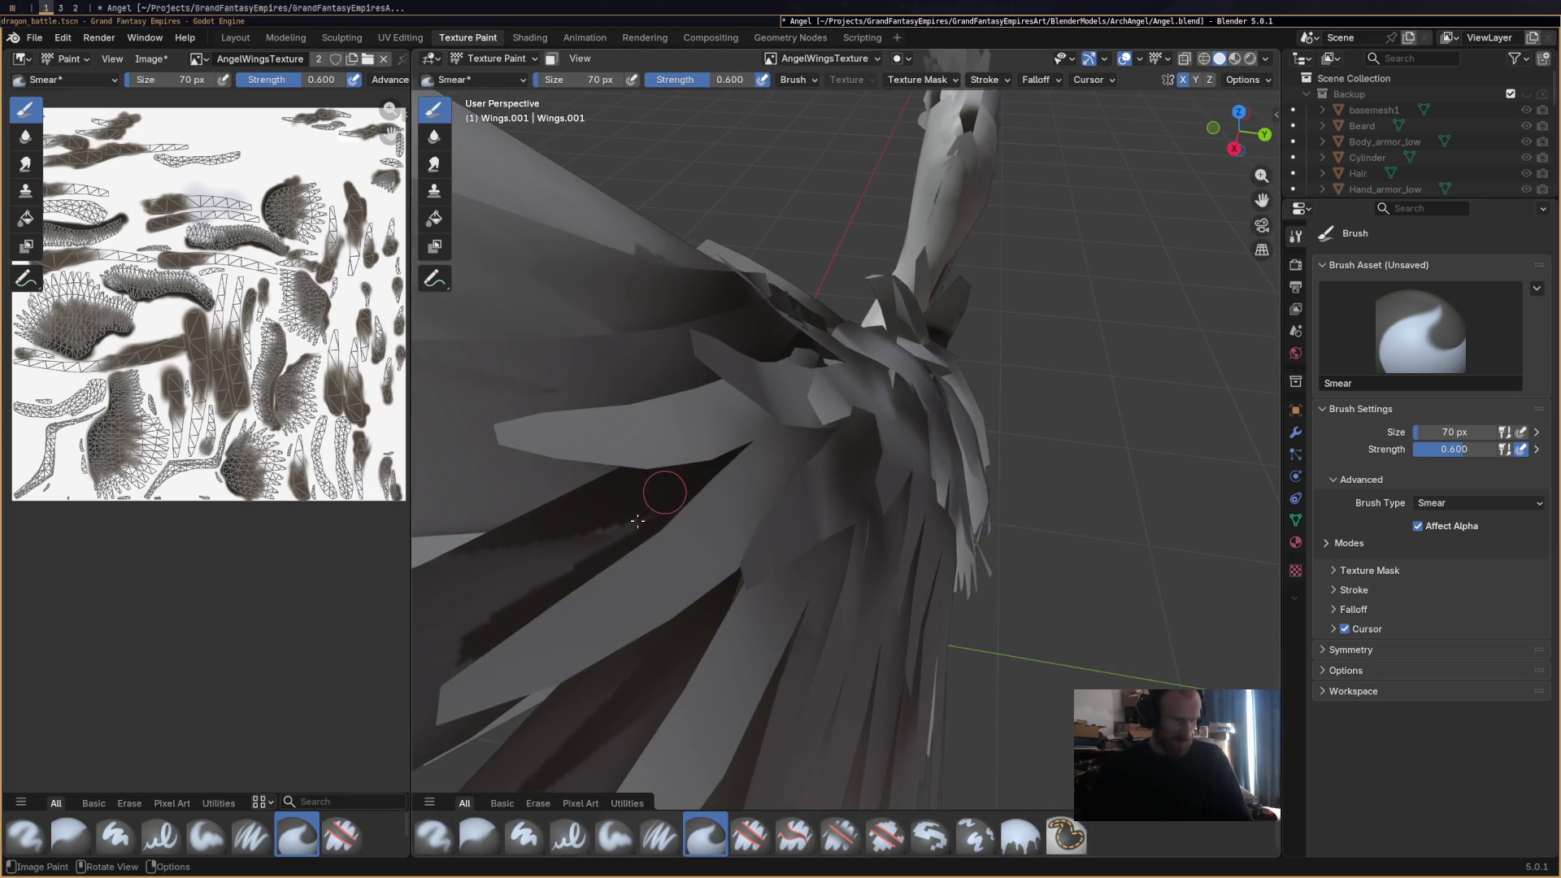
pyautogui.moveTo(637, 520)
pyautogui.mouseDown(button='middle')
pyautogui.moveTo(520, 569)
pyautogui.moveTo(671, 587)
pyautogui.mouseUp(button='middle')
pyautogui.moveTo(756, 561)
pyautogui.mouseDown(button='middle')
pyautogui.moveTo(888, 552)
pyautogui.moveTo(780, 521)
pyautogui.mouseUp(button='middle')
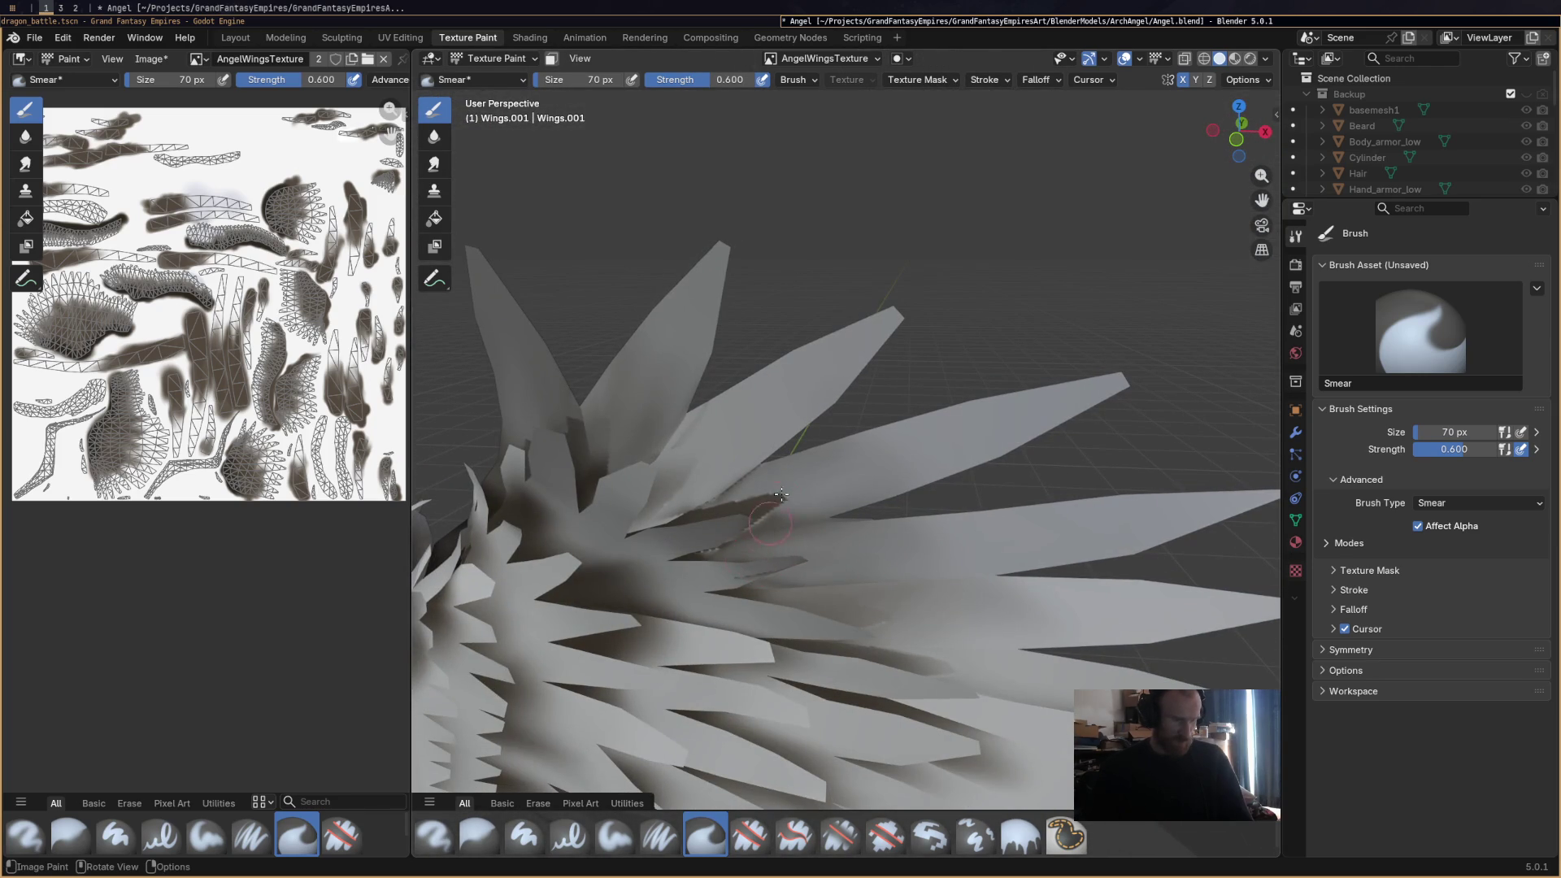
pyautogui.moveTo(805, 502)
pyautogui.mouseDown(button='middle')
pyautogui.moveTo(756, 504)
pyautogui.moveTo(709, 439)
pyautogui.moveTo(698, 381)
pyautogui.mouseUp(button='middle')
pyautogui.scroll(3, 717, 475)
pyautogui.moveTo(611, 403)
pyautogui.mouseDown(button='middle')
pyautogui.moveTo(644, 393)
pyautogui.moveTo(731, 459)
pyautogui.mouseUp(button='middle')
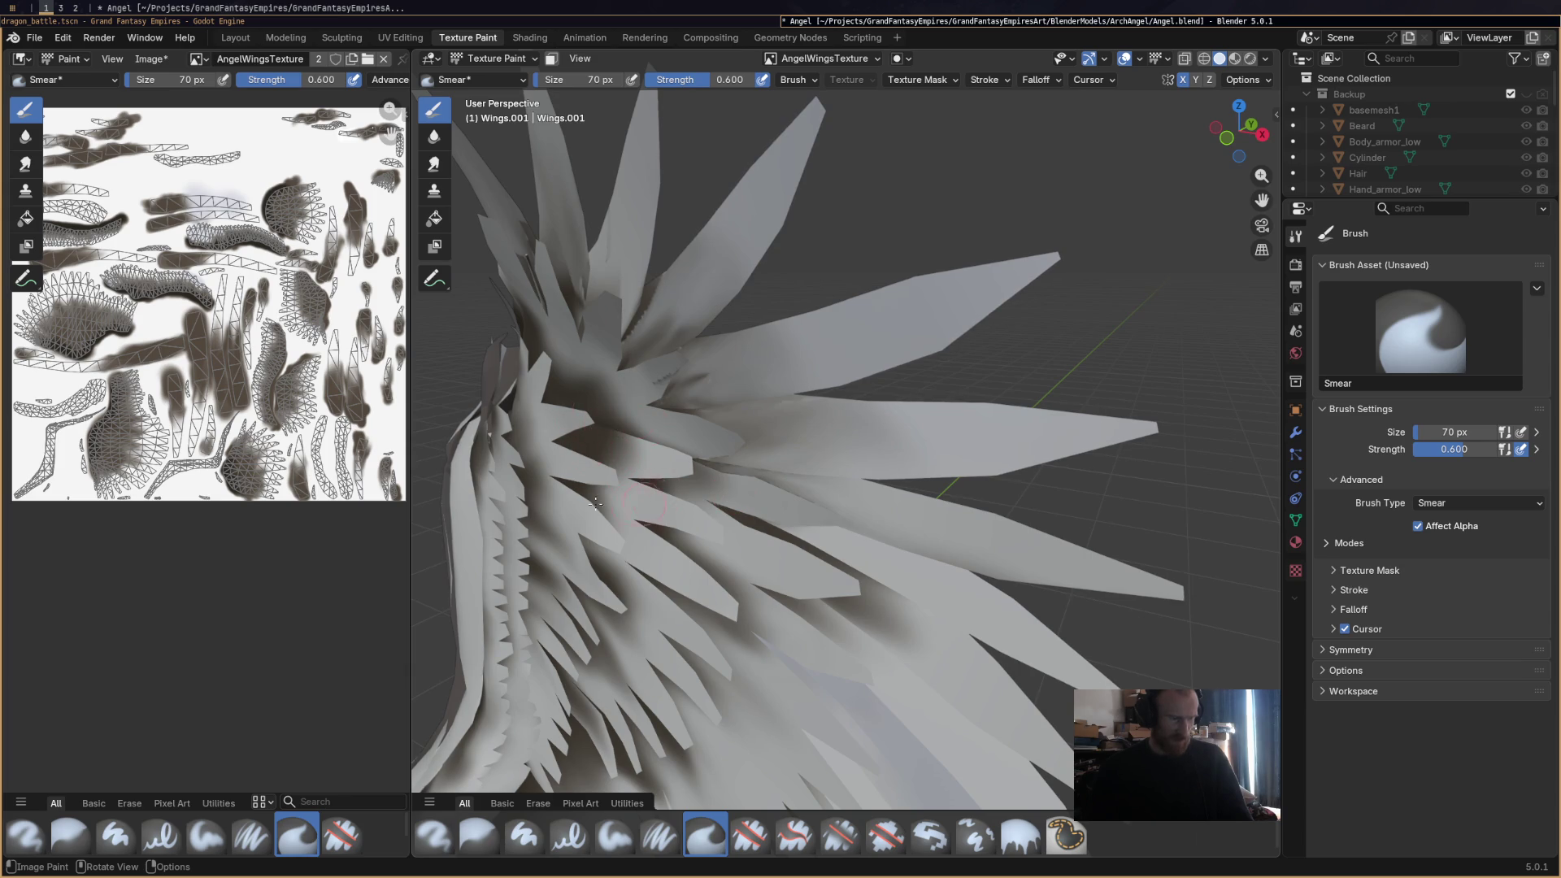
pyautogui.moveTo(595, 504); pyautogui.dragTo(743, 388, button='middle')
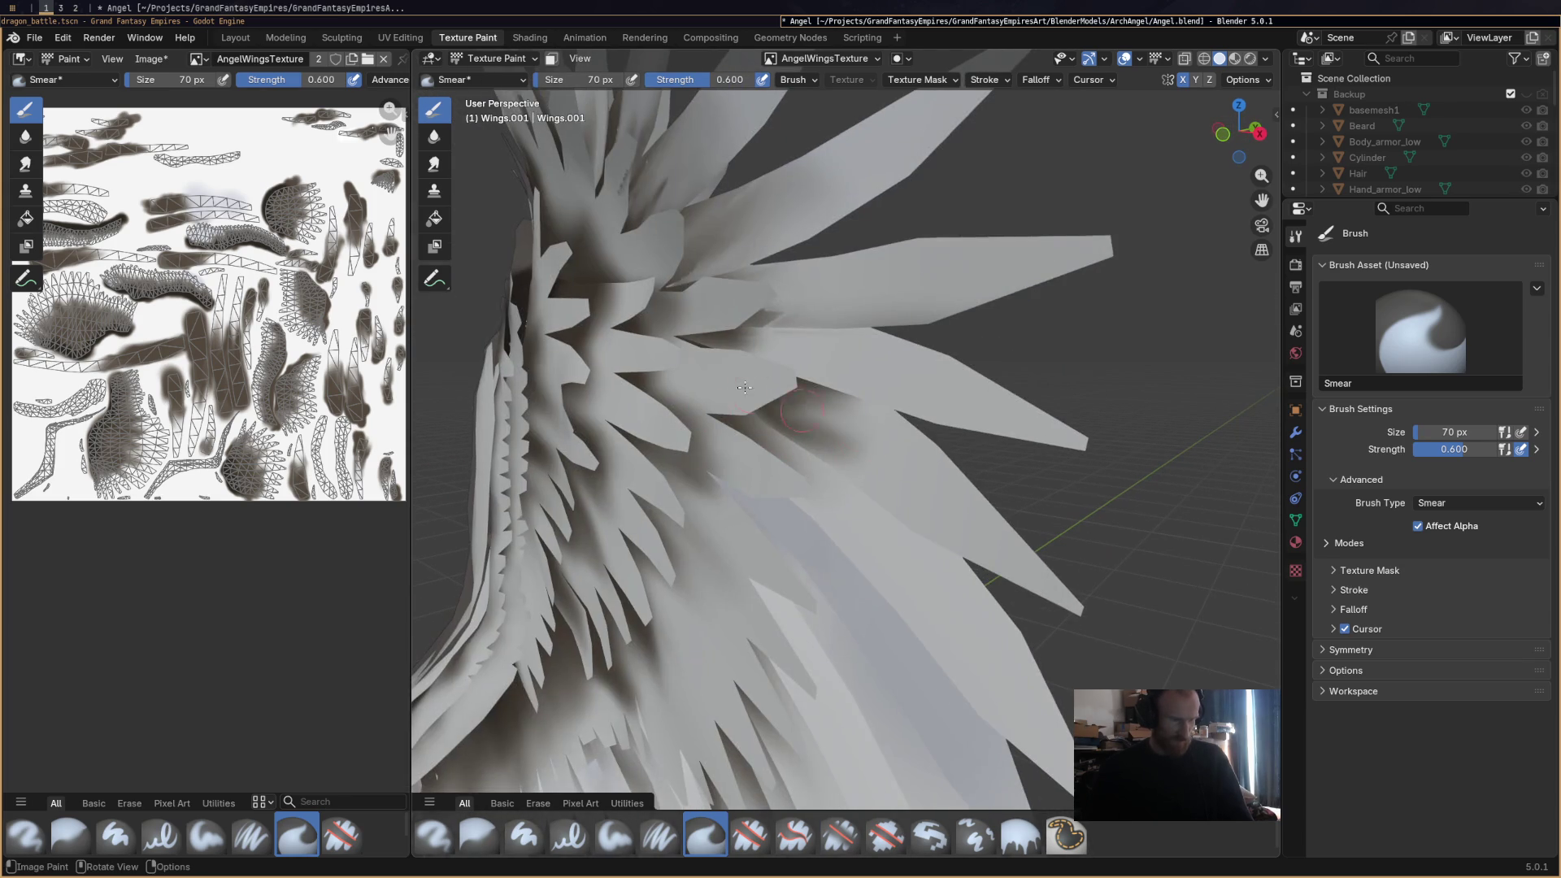
pyautogui.moveTo(744, 388)
pyautogui.mouseDown()
pyautogui.moveTo(804, 406)
pyautogui.moveTo(821, 390)
pyautogui.moveTo(822, 446)
pyautogui.mouseUp()
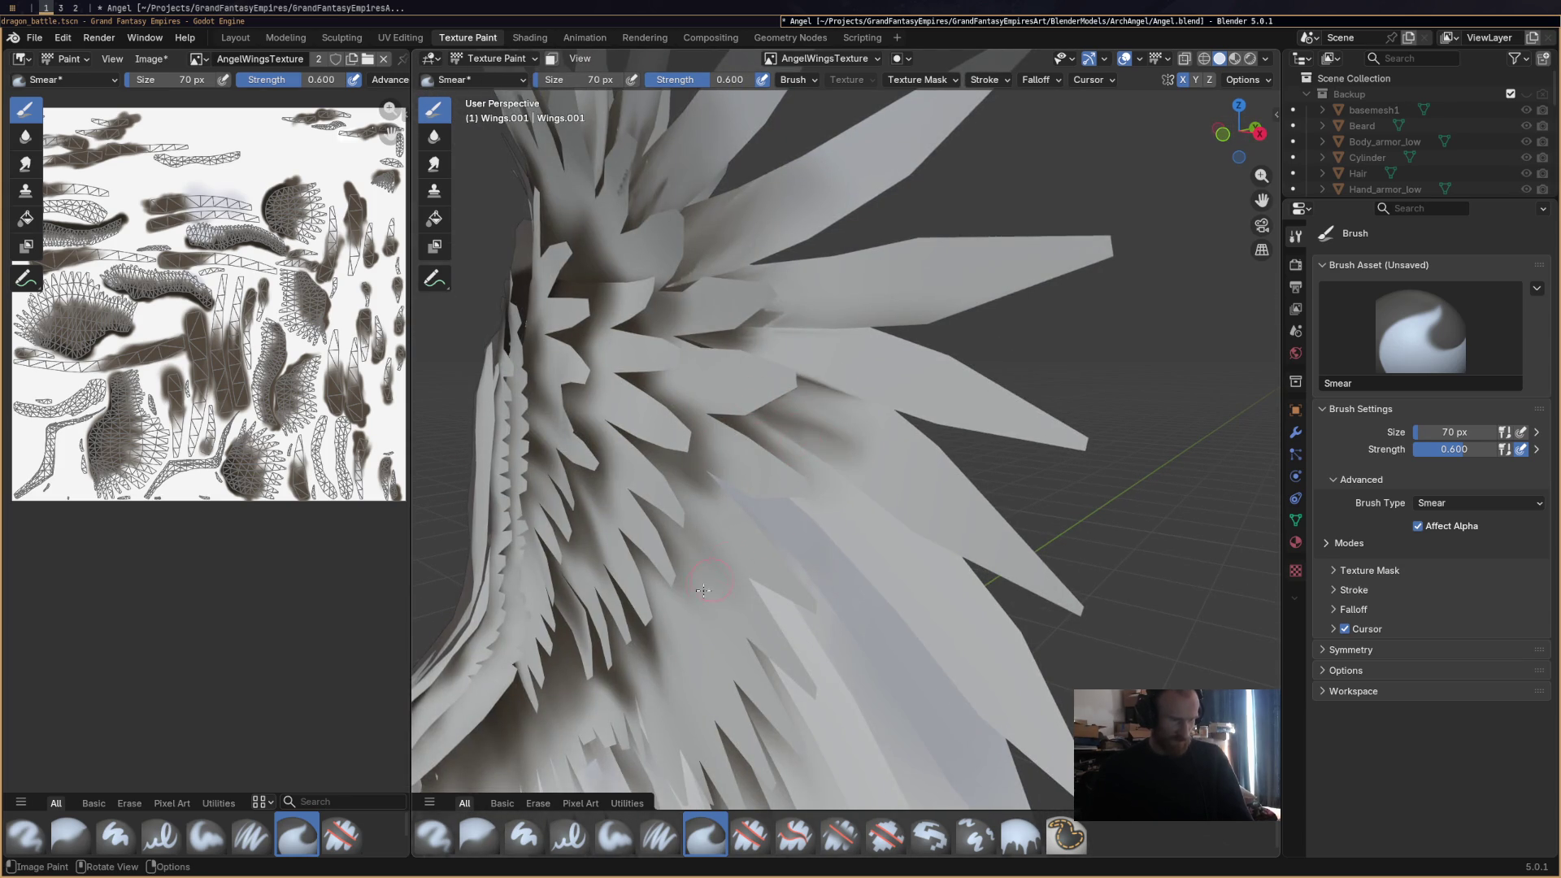
# Smear and soften the shading along the wing's lower feather edges.
pyautogui.moveTo(703, 590)
pyautogui.mouseDown(button='middle')
pyautogui.moveTo(652, 541)
pyautogui.moveTo(959, 487)
pyautogui.mouseUp(button='middle')
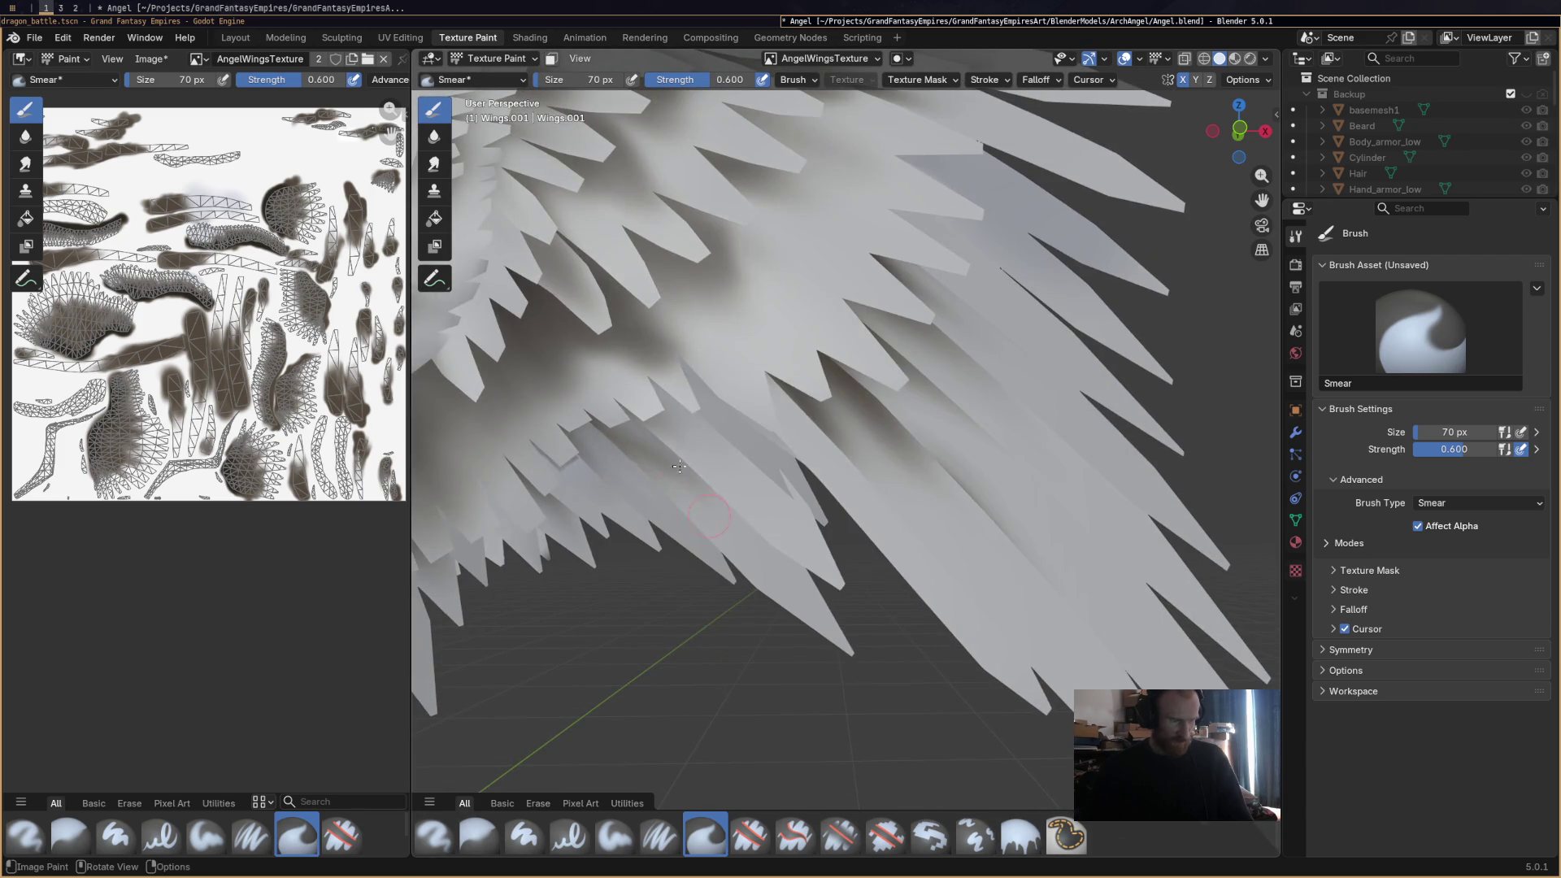
pyautogui.moveTo(959, 488)
pyautogui.mouseDown()
pyautogui.moveTo(846, 382)
pyautogui.moveTo(890, 435)
pyautogui.mouseUp()
pyautogui.scroll(-5, 813, 488)
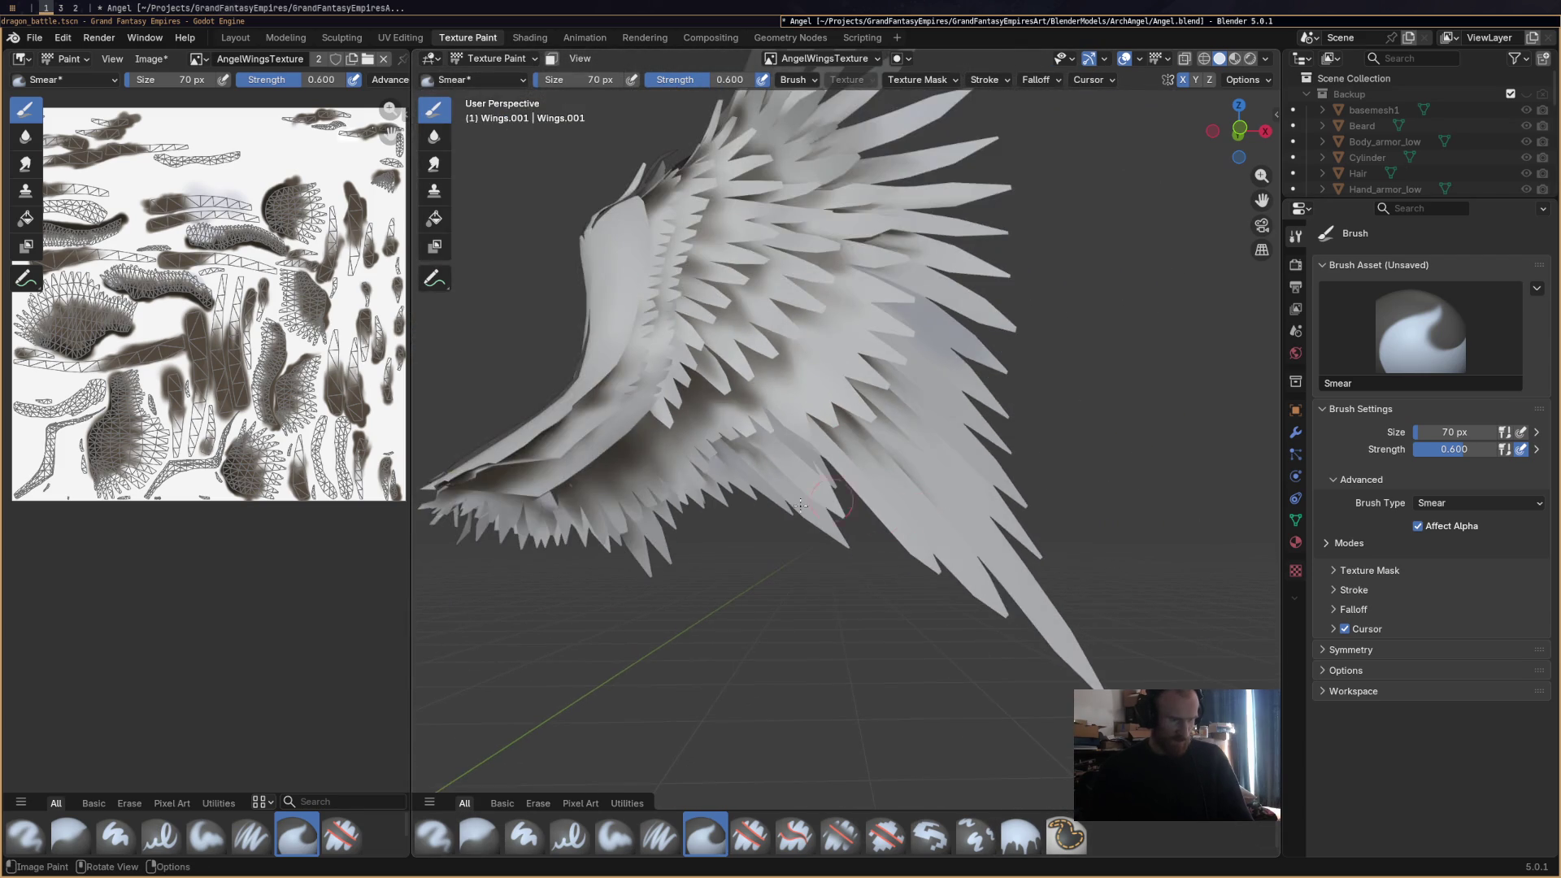
pyautogui.keyDown('shift'); pyautogui.moveTo(792, 517); pyautogui.dragTo(929, 555, button='middle'); pyautogui.keyUp('shift')
pyautogui.scroll(4, 765, 556)
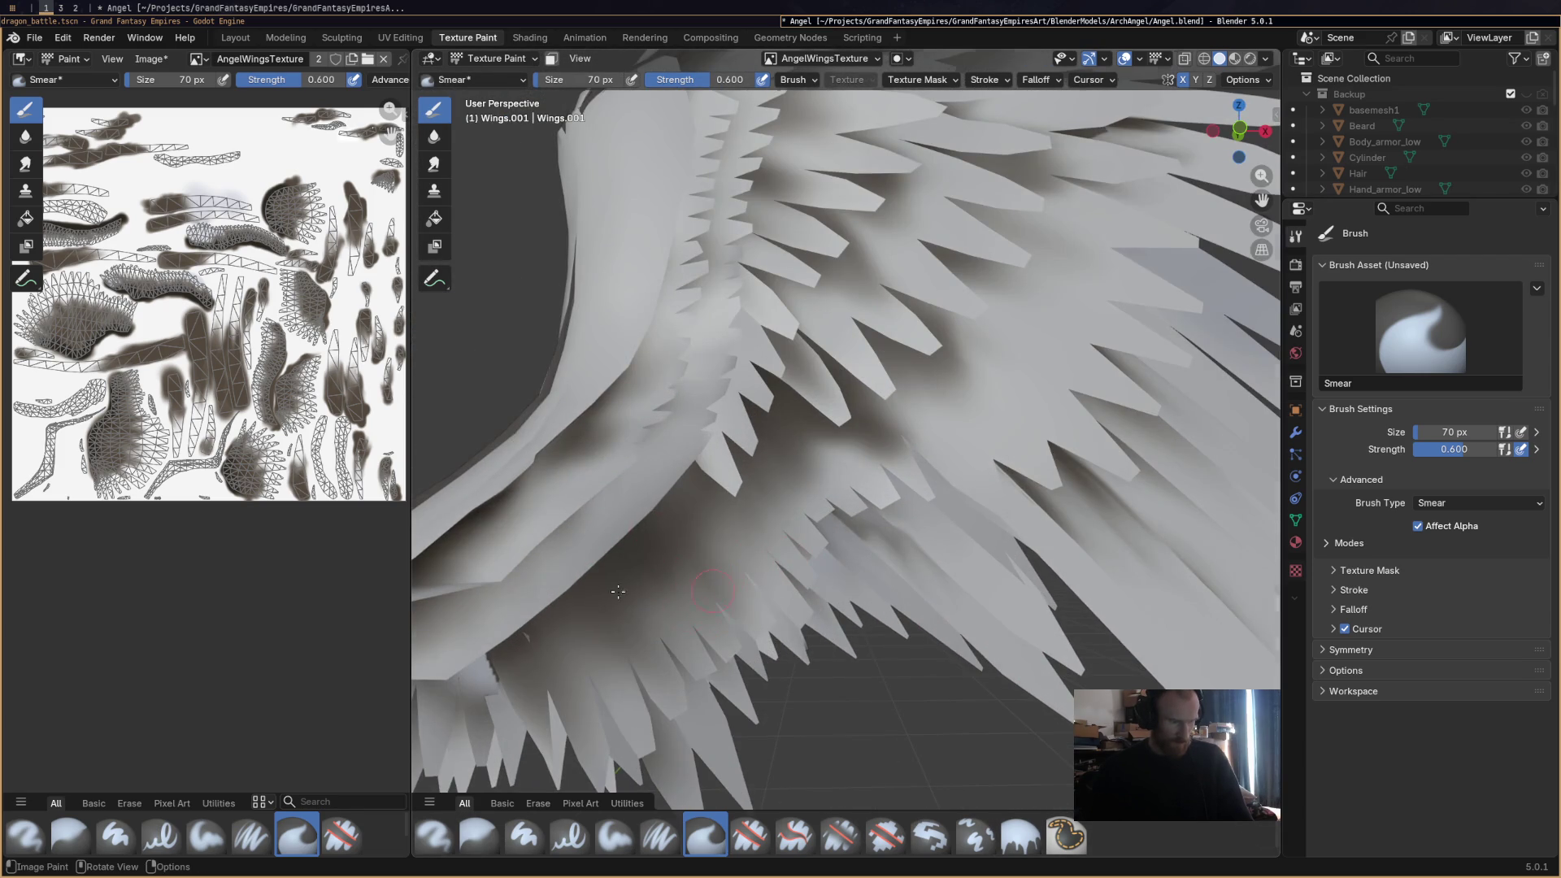
pyautogui.moveTo(617, 592); pyautogui.dragTo(1106, 560, button='middle')
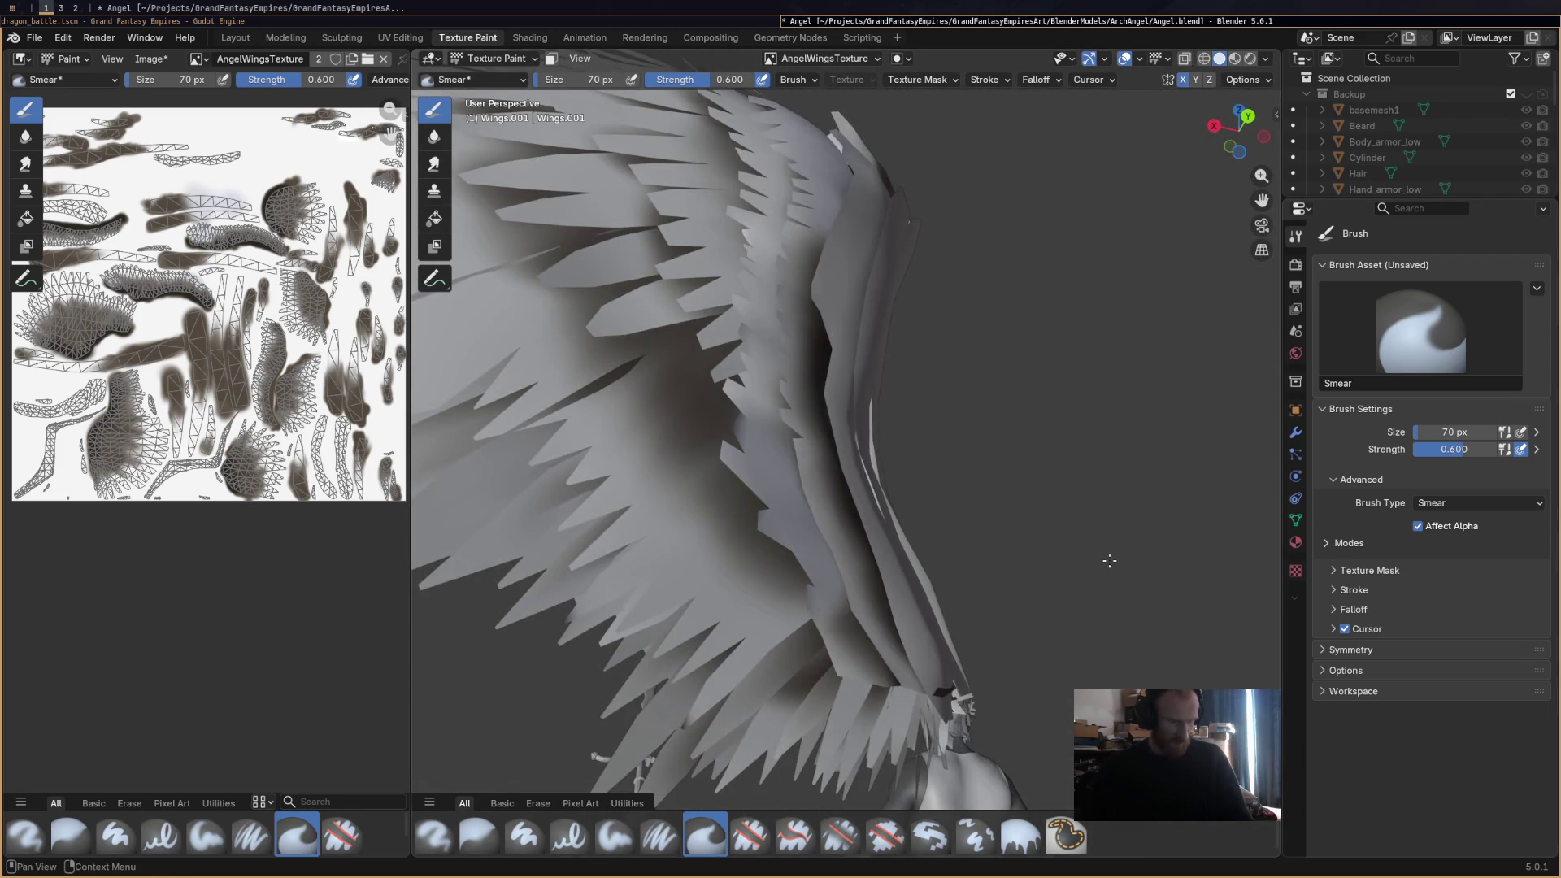
# Smear the dark wing-tip shading outward and smudge the dark streak along the wing edge.
pyautogui.moveTo(803, 530); pyautogui.dragTo(764, 632, button='middle')
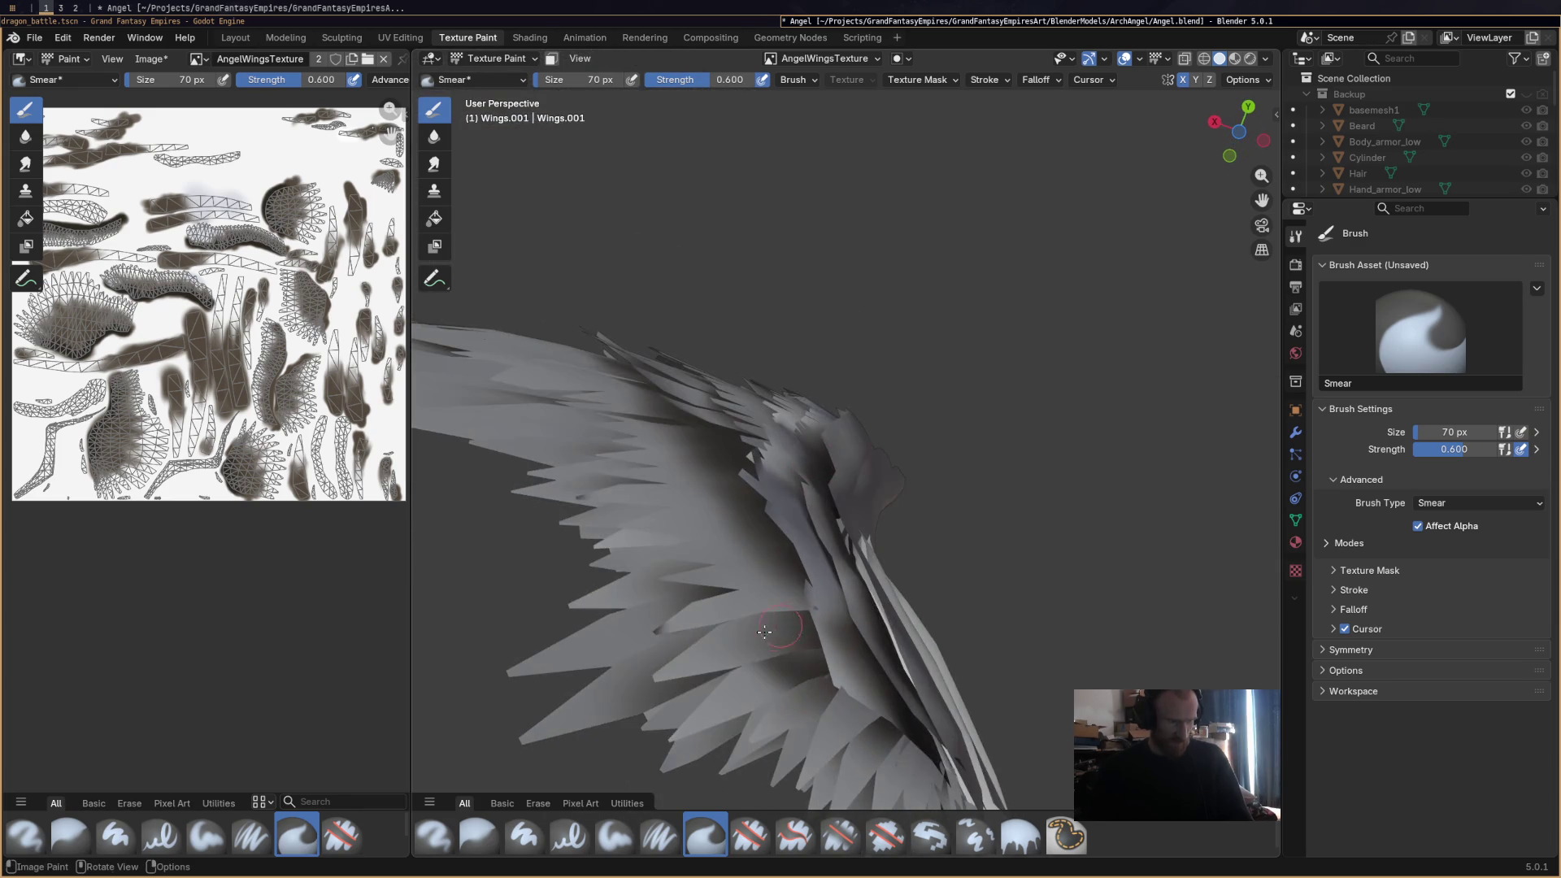
pyautogui.moveTo(862, 654)
pyautogui.mouseDown(button='middle')
pyautogui.moveTo(902, 634)
pyautogui.moveTo(927, 661)
pyautogui.moveTo(912, 643)
pyautogui.moveTo(695, 642)
pyautogui.mouseUp(button='middle')
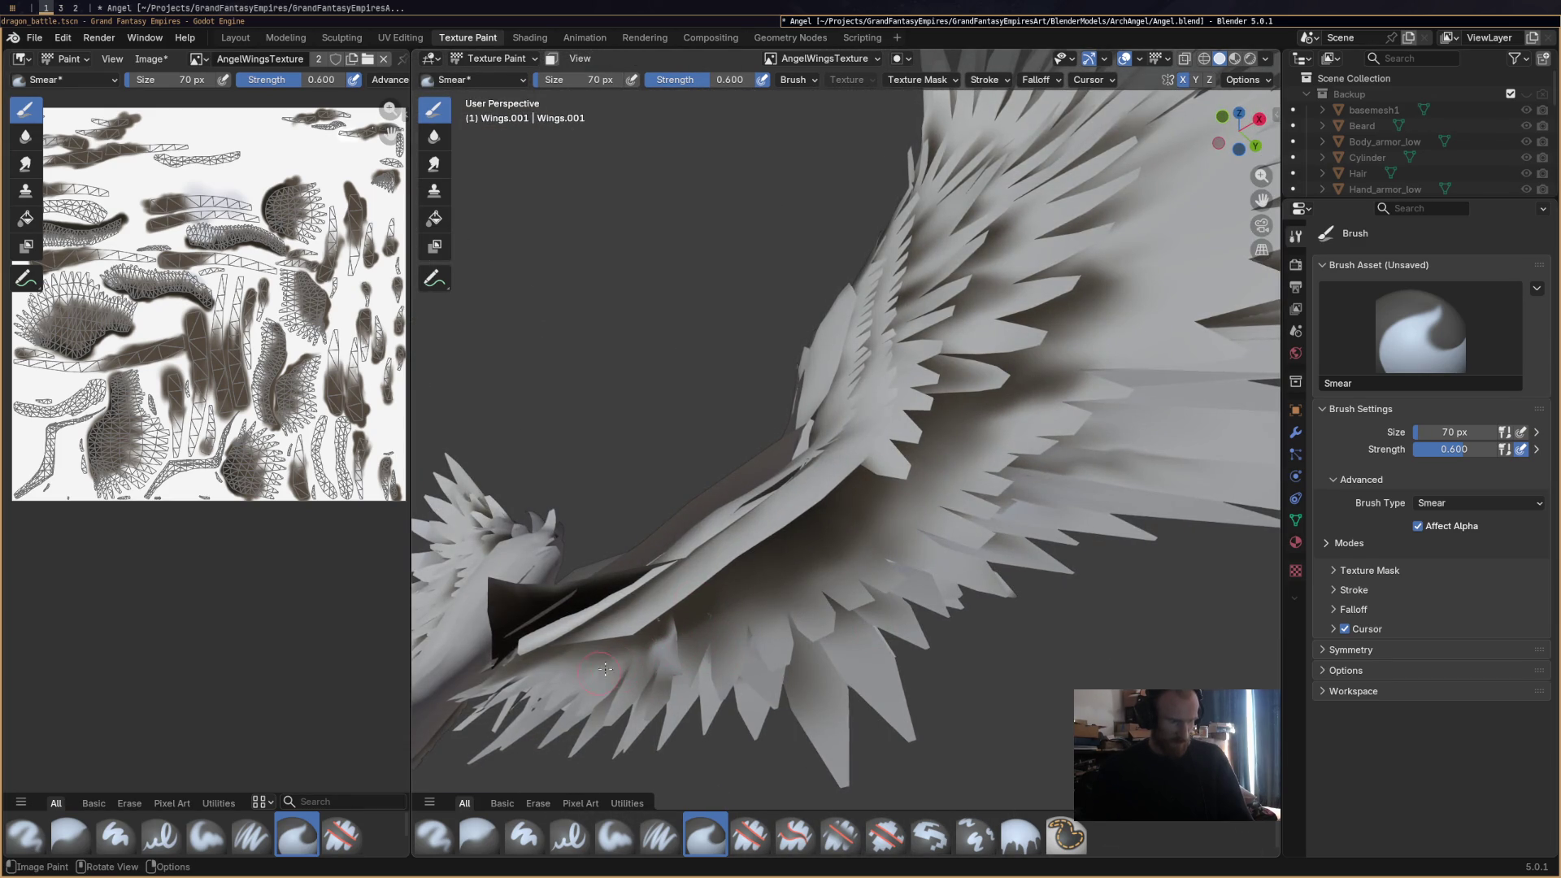
pyautogui.moveTo(843, 620)
pyautogui.mouseDown(button='middle')
pyautogui.moveTo(771, 577)
pyautogui.moveTo(813, 600)
pyautogui.moveTo(807, 668)
pyautogui.moveTo(823, 530)
pyautogui.mouseUp(button='middle')
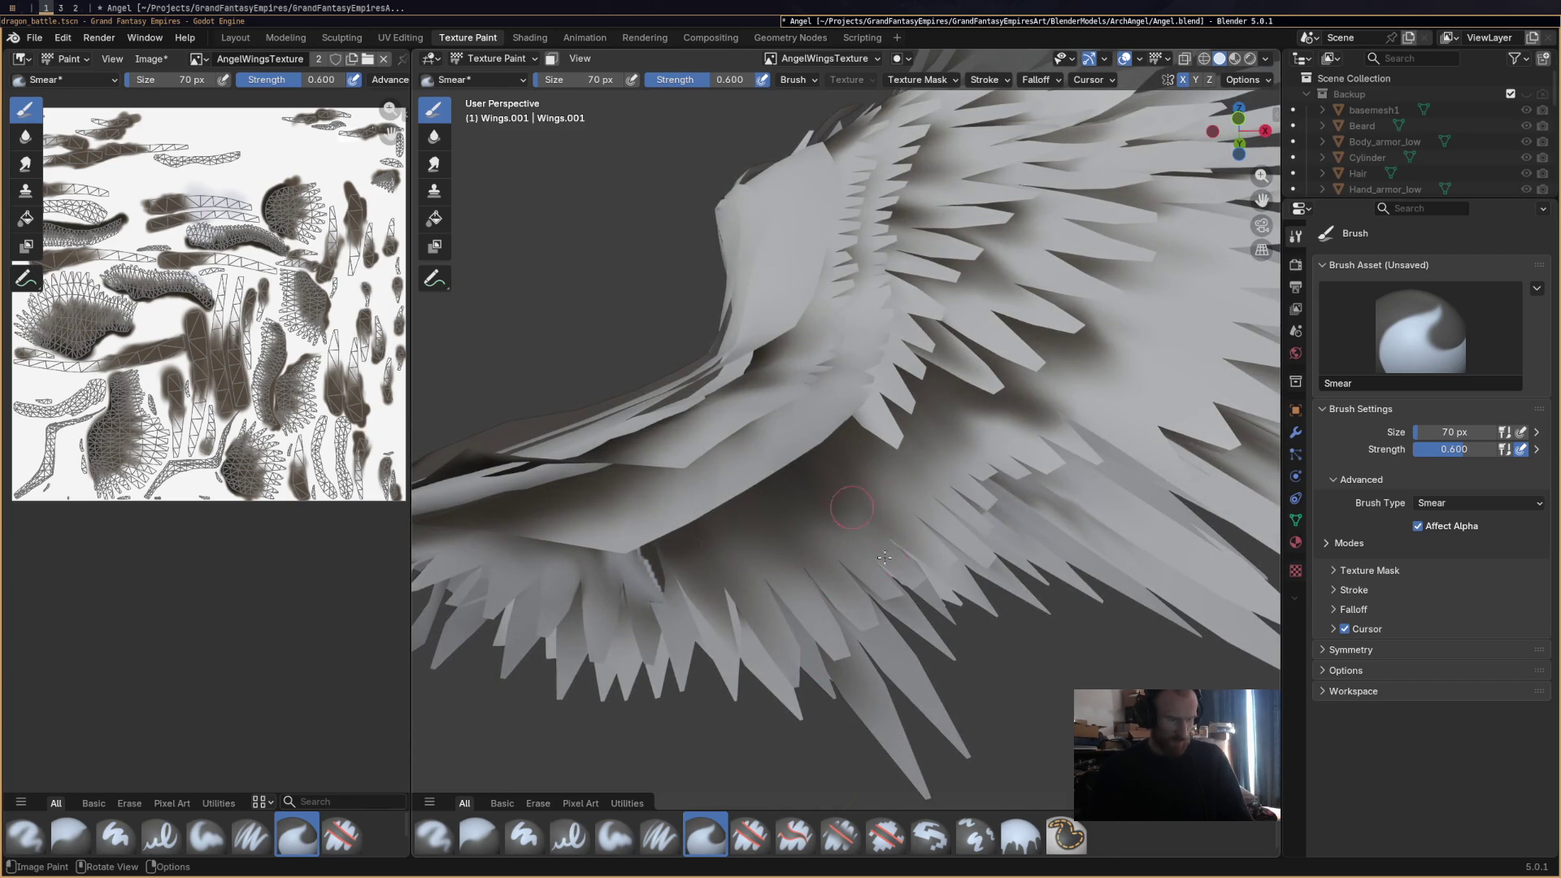
pyautogui.moveTo(785, 518); pyautogui.dragTo(647, 502, button='middle')
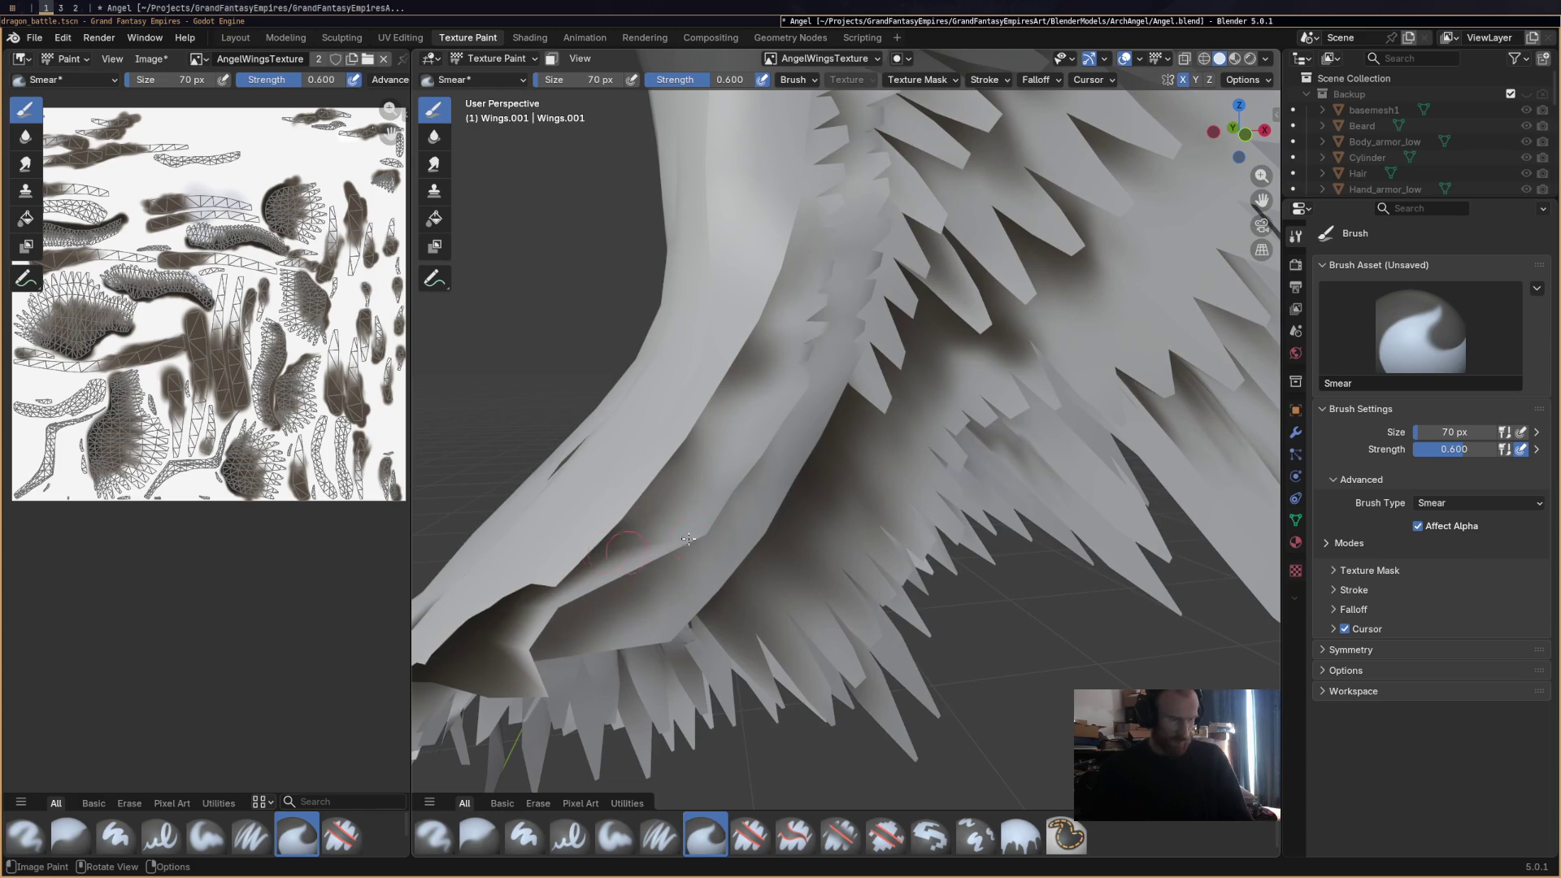
pyautogui.moveTo(476, 648); pyautogui.dragTo(488, 576, button='middle')
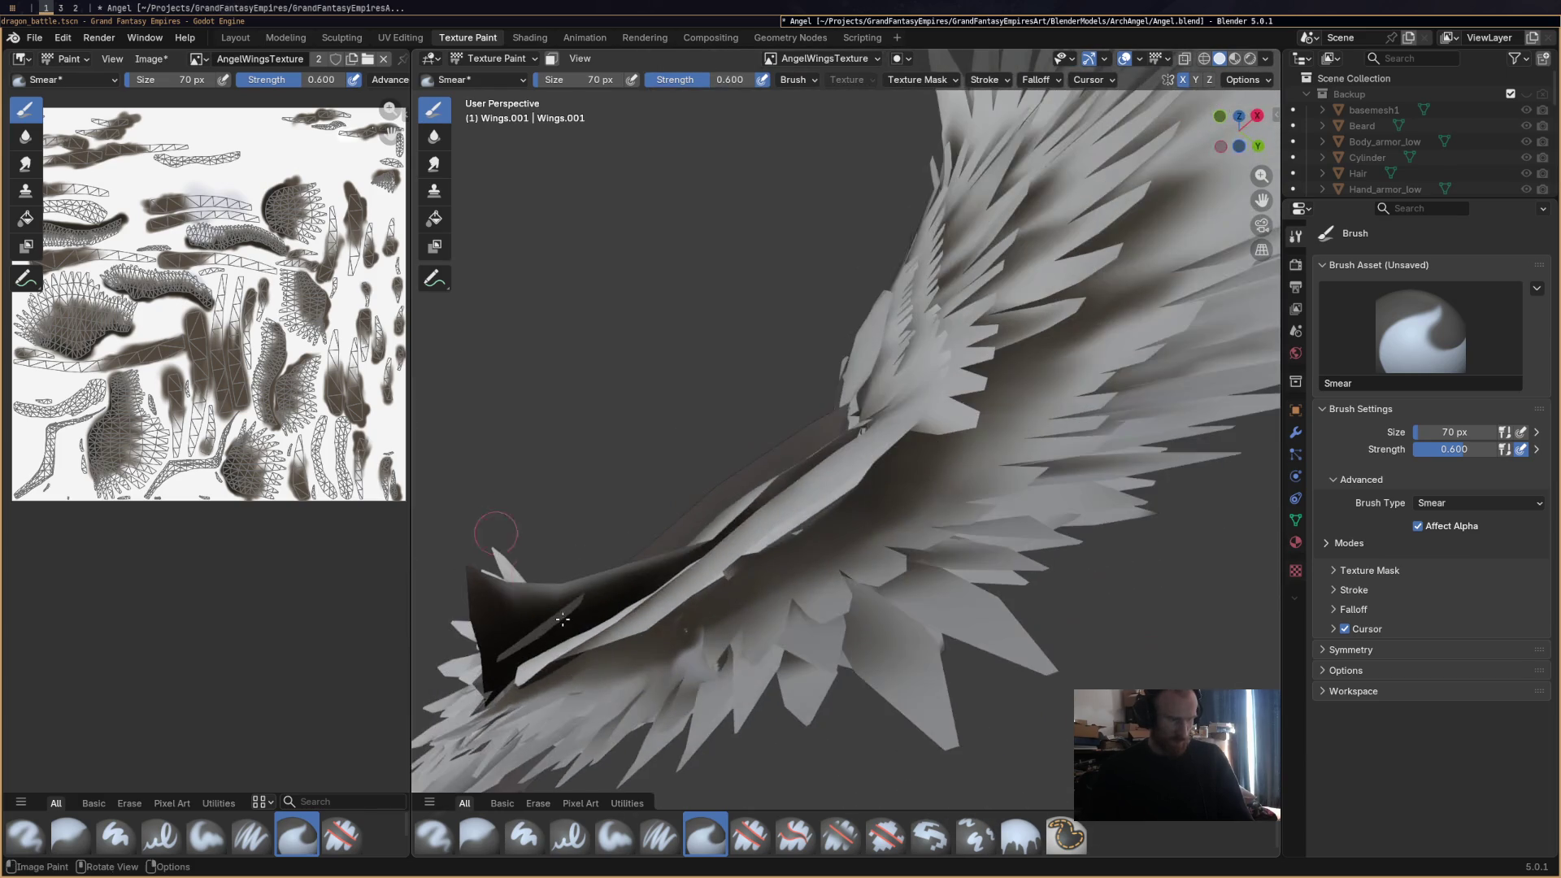
pyautogui.moveTo(479, 575)
pyautogui.mouseDown()
pyautogui.moveTo(504, 618)
pyautogui.moveTo(545, 590)
pyautogui.moveTo(635, 586)
pyautogui.moveTo(673, 561)
pyautogui.moveTo(528, 650)
pyautogui.mouseUp()
pyautogui.moveTo(528, 650)
pyautogui.mouseDown(button='middle')
pyautogui.moveTo(504, 630)
pyautogui.moveTo(537, 602)
pyautogui.mouseUp(button='middle')
pyautogui.moveTo(538, 599)
pyautogui.mouseDown()
pyautogui.moveTo(524, 630)
pyautogui.moveTo(496, 605)
pyautogui.moveTo(648, 652)
pyautogui.mouseUp()
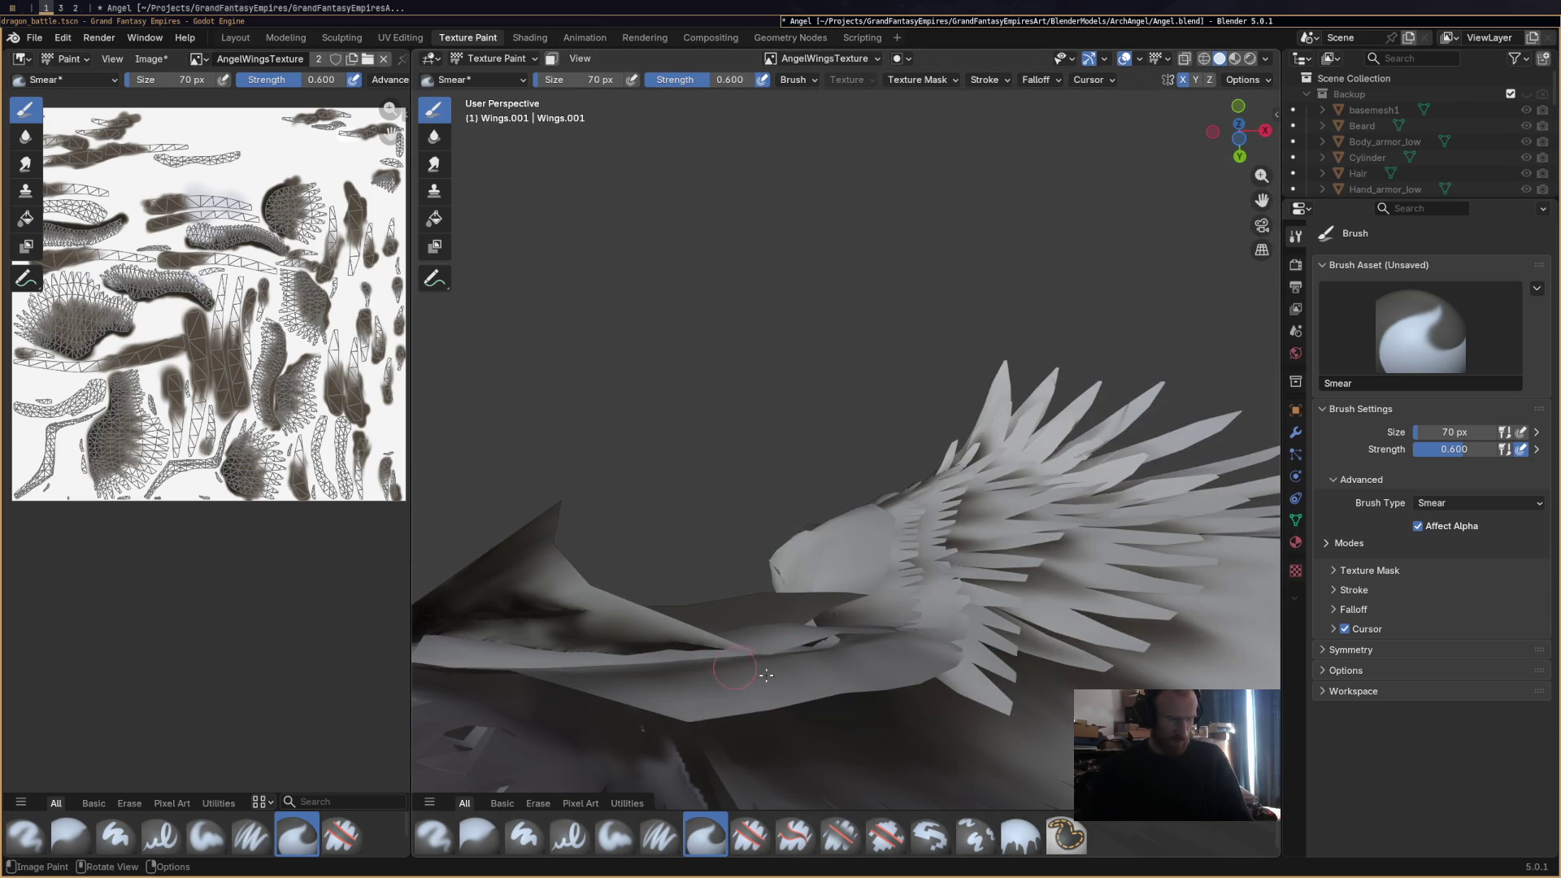
# Inspect the fanned wing and character from the side, then save Angel.blend.
pyautogui.moveTo(707, 655)
pyautogui.mouseDown(button='middle')
pyautogui.moveTo(814, 673)
pyautogui.moveTo(1037, 508)
pyautogui.mouseUp(button='middle')
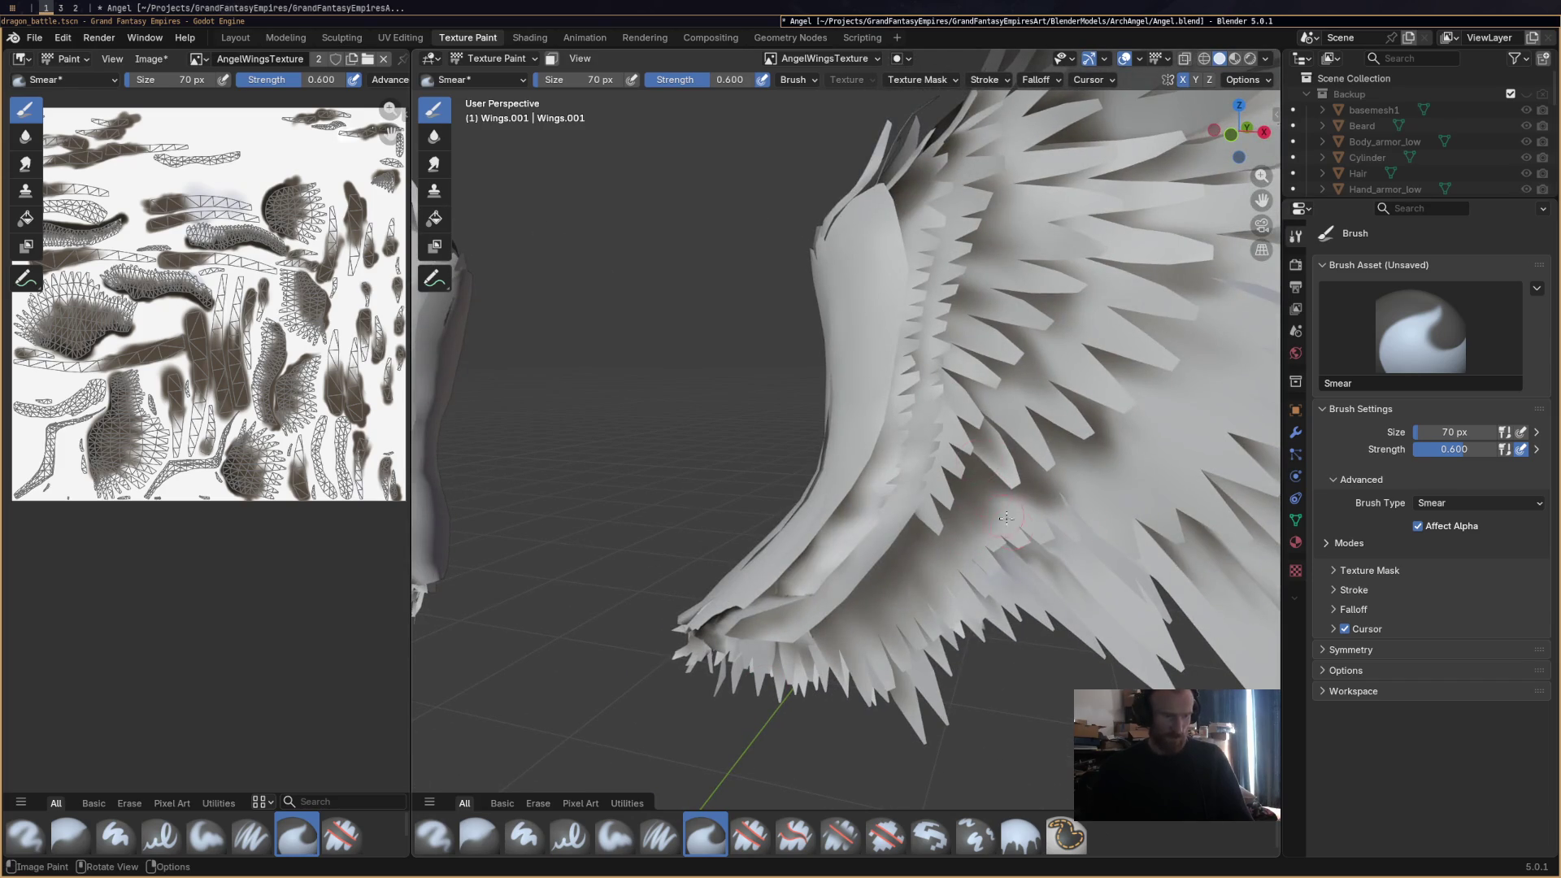
pyautogui.scroll(-3, 1005, 518)
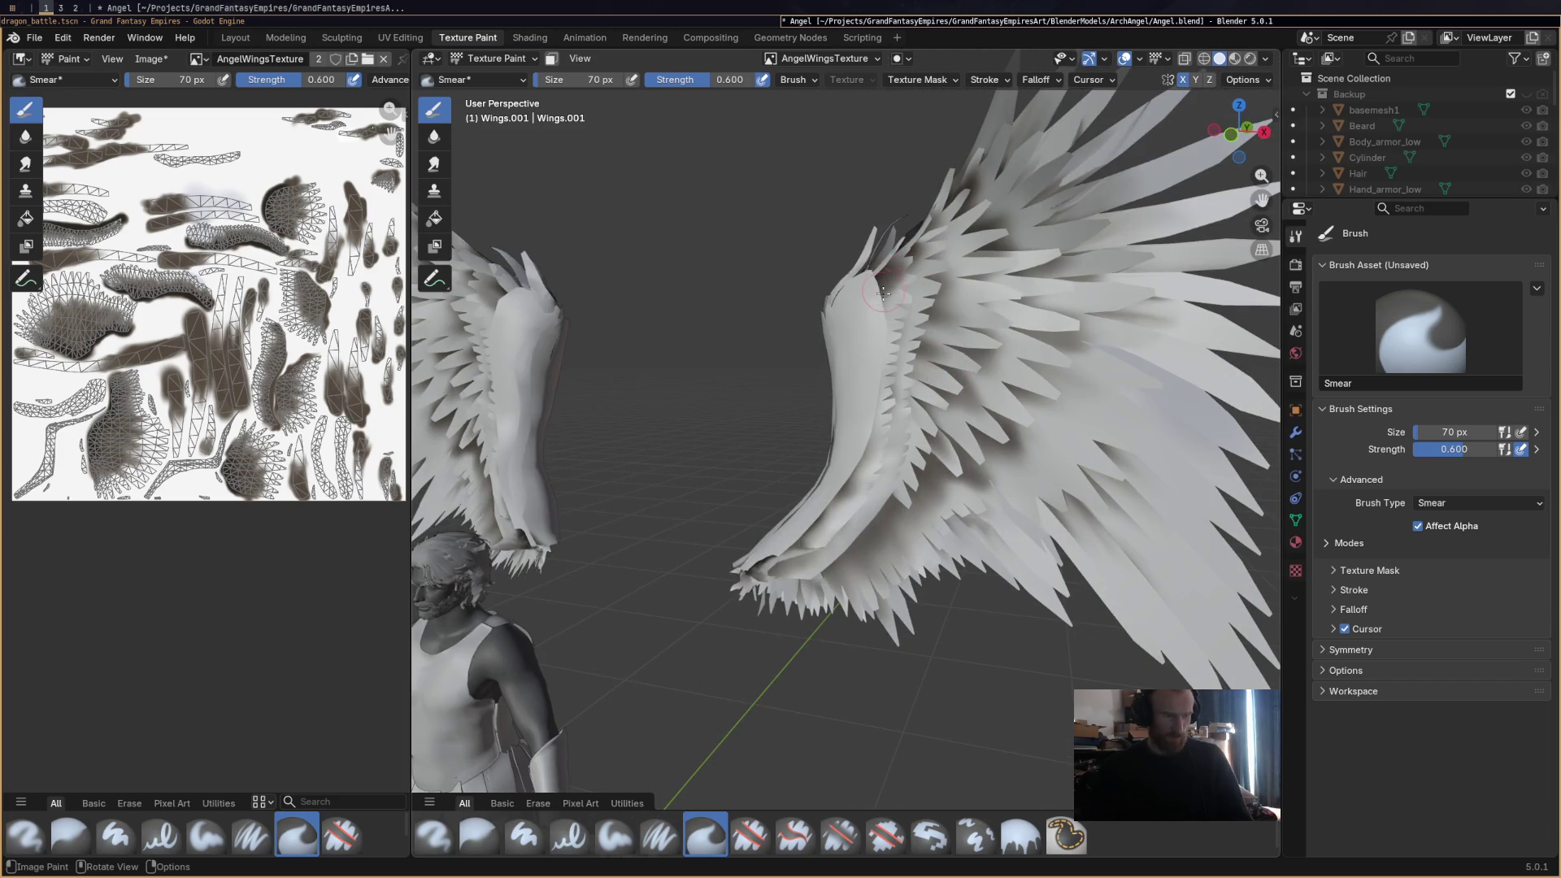
pyautogui.moveTo(883, 293); pyautogui.dragTo(980, 270, button='middle')
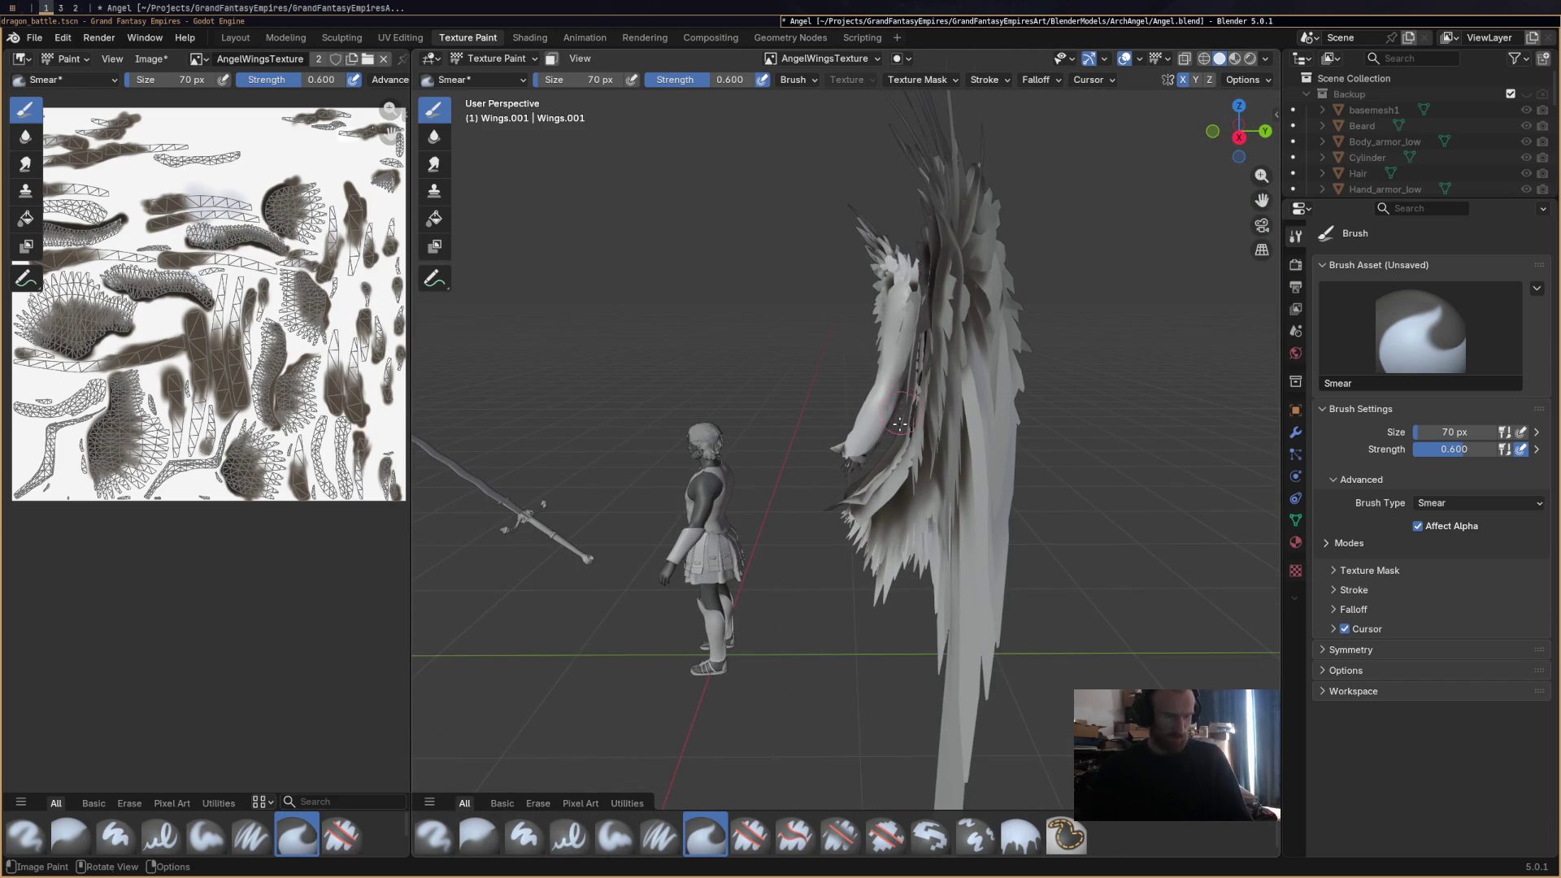
pyautogui.moveTo(942, 406)
pyautogui.mouseDown(button='middle')
pyautogui.moveTo(802, 332)
pyautogui.moveTo(935, 390)
pyautogui.moveTo(959, 415)
pyautogui.moveTo(931, 427)
pyautogui.mouseUp(button='middle')
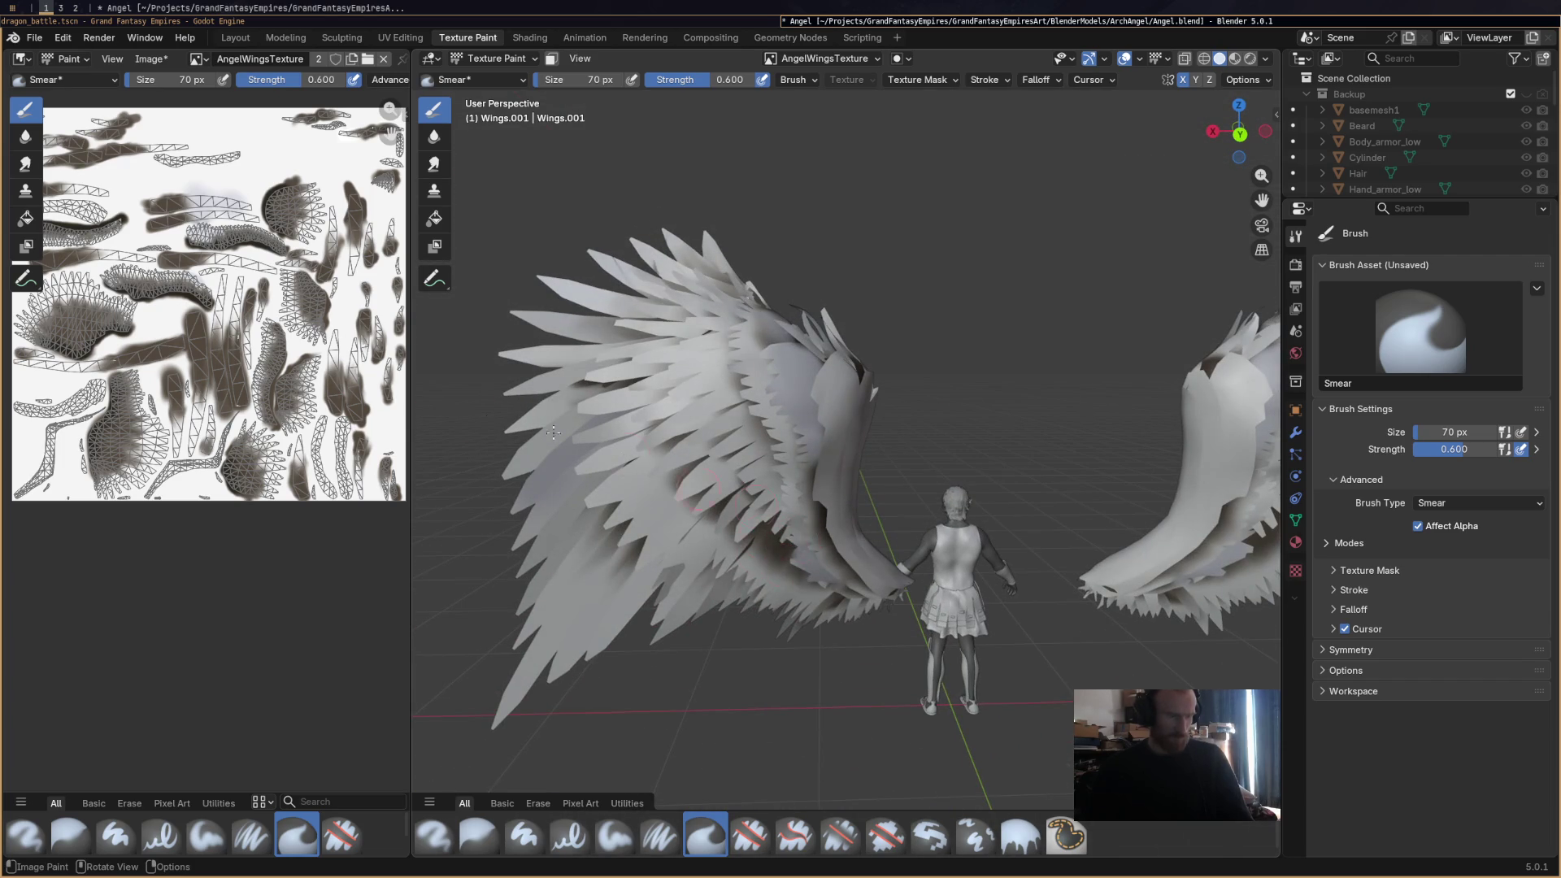
pyautogui.scroll(-5, 568, 415)
pyautogui.hotkey('ctrl', 's')
# In the Shading workspace, lower WingsMat's Multiply factor and check the lighter wings in the viewport.
pyautogui.click(529, 37)
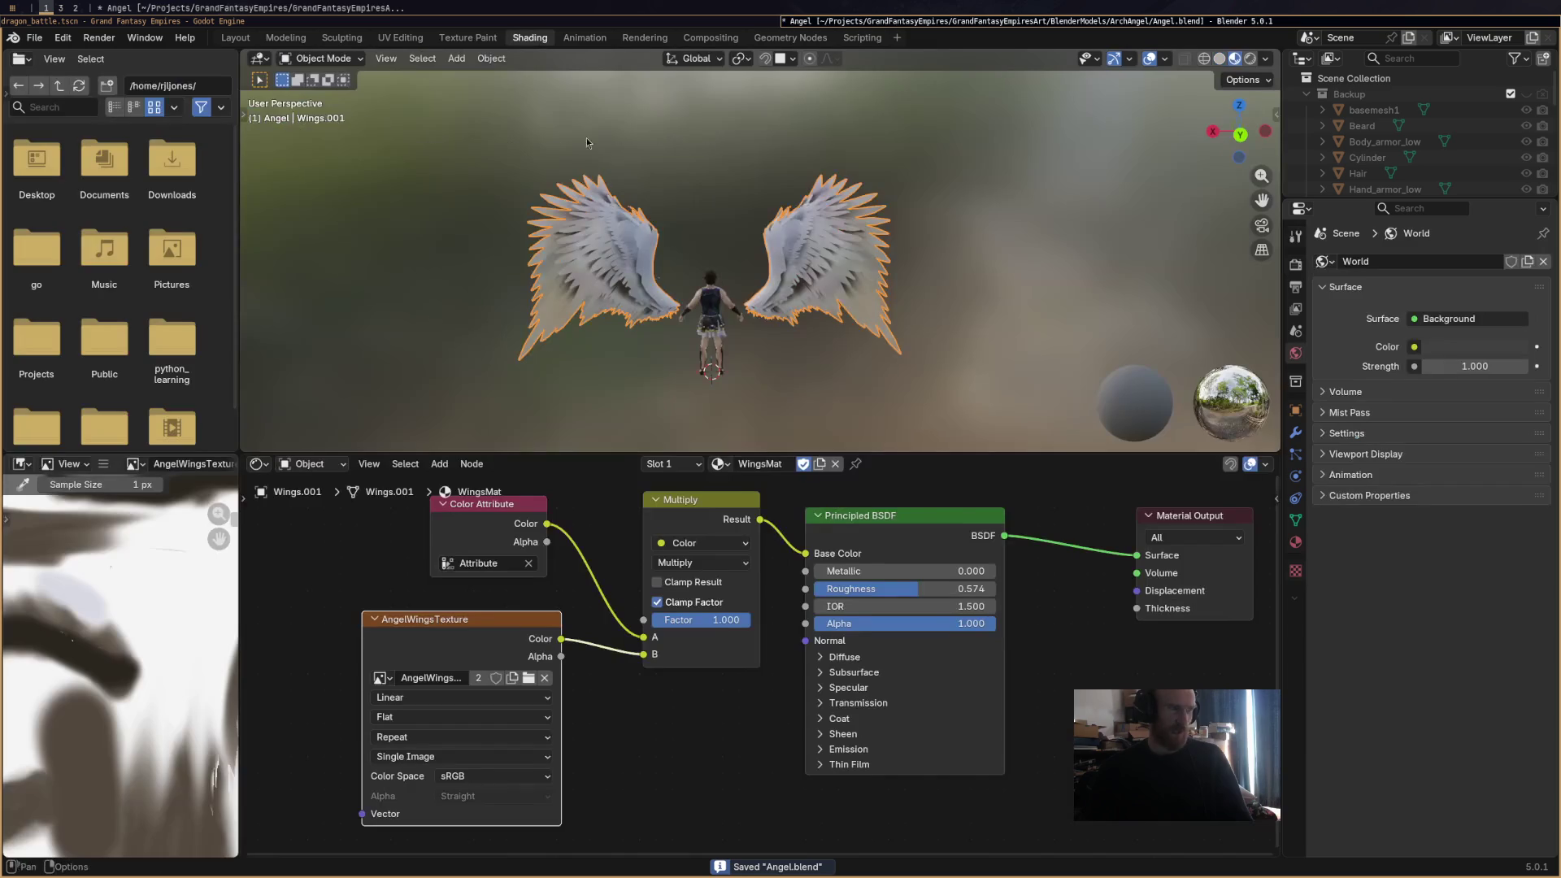
pyautogui.moveTo(729, 626); pyautogui.dragTo(685, 625)
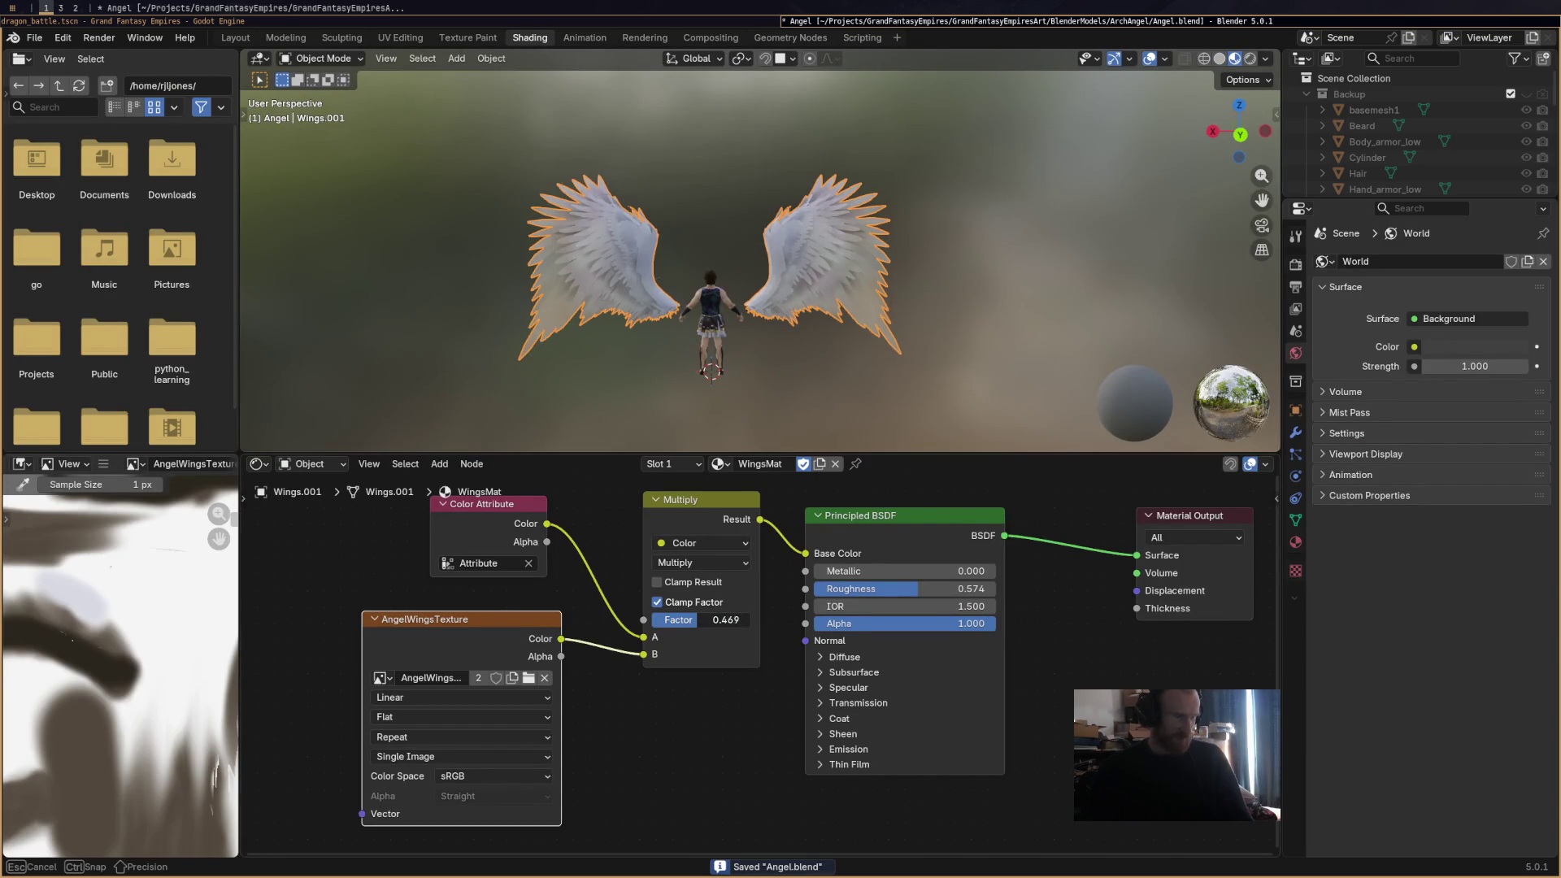
pyautogui.scroll(6, 793, 344)
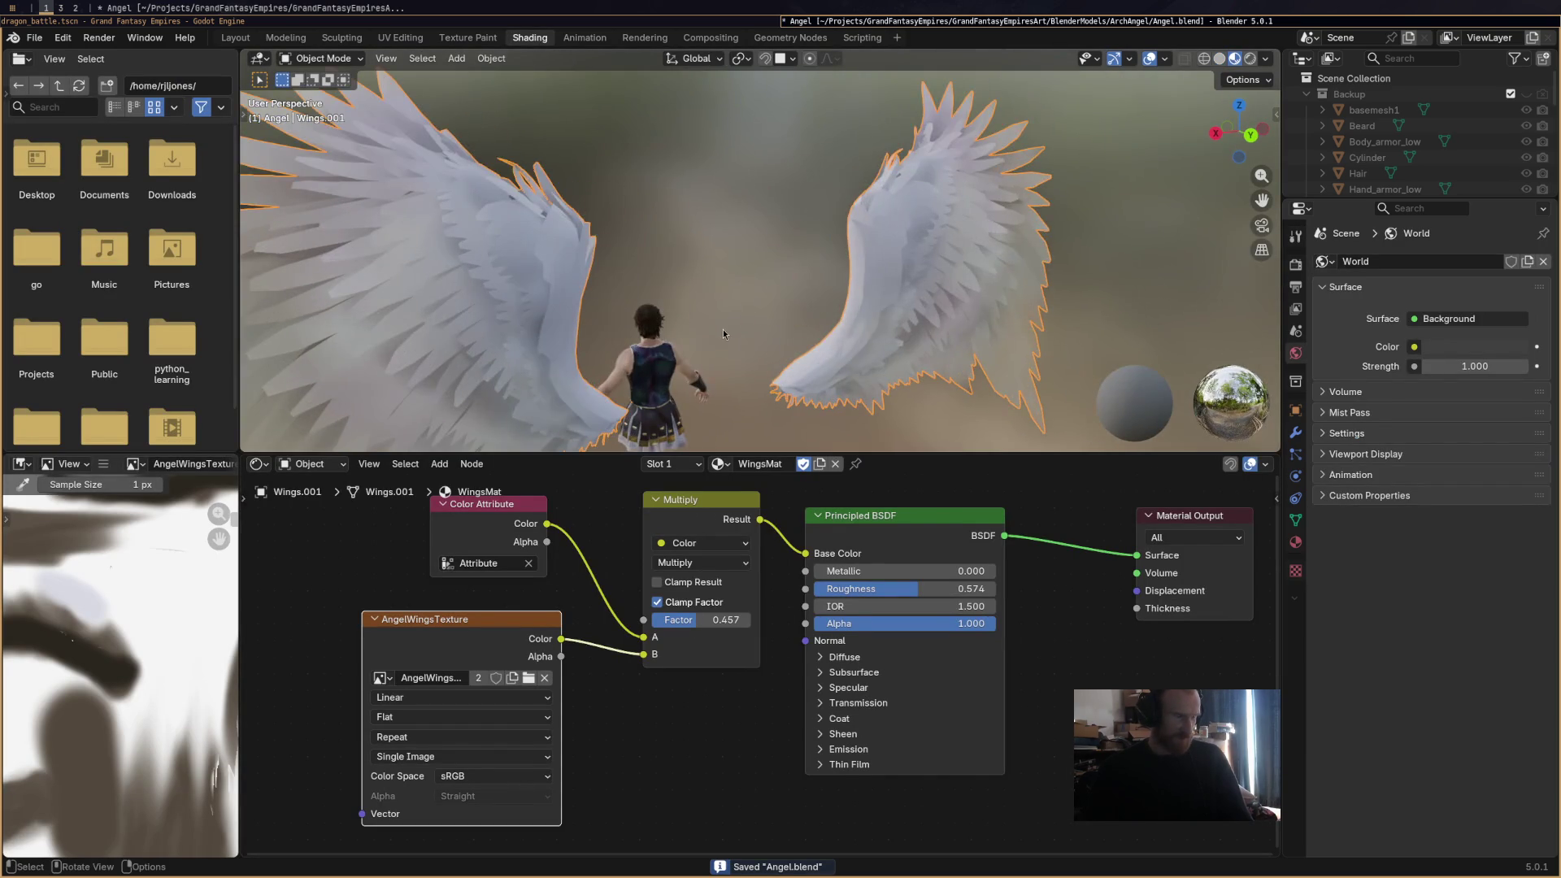
pyautogui.moveTo(723, 330)
pyautogui.mouseDown(button='middle')
pyautogui.moveTo(688, 288)
pyautogui.moveTo(910, 177)
pyautogui.moveTo(809, 256)
pyautogui.moveTo(897, 306)
pyautogui.moveTo(869, 351)
pyautogui.moveTo(762, 343)
pyautogui.mouseUp(button='middle')
pyautogui.moveTo(754, 252); pyautogui.dragTo(760, 240, button='middle')
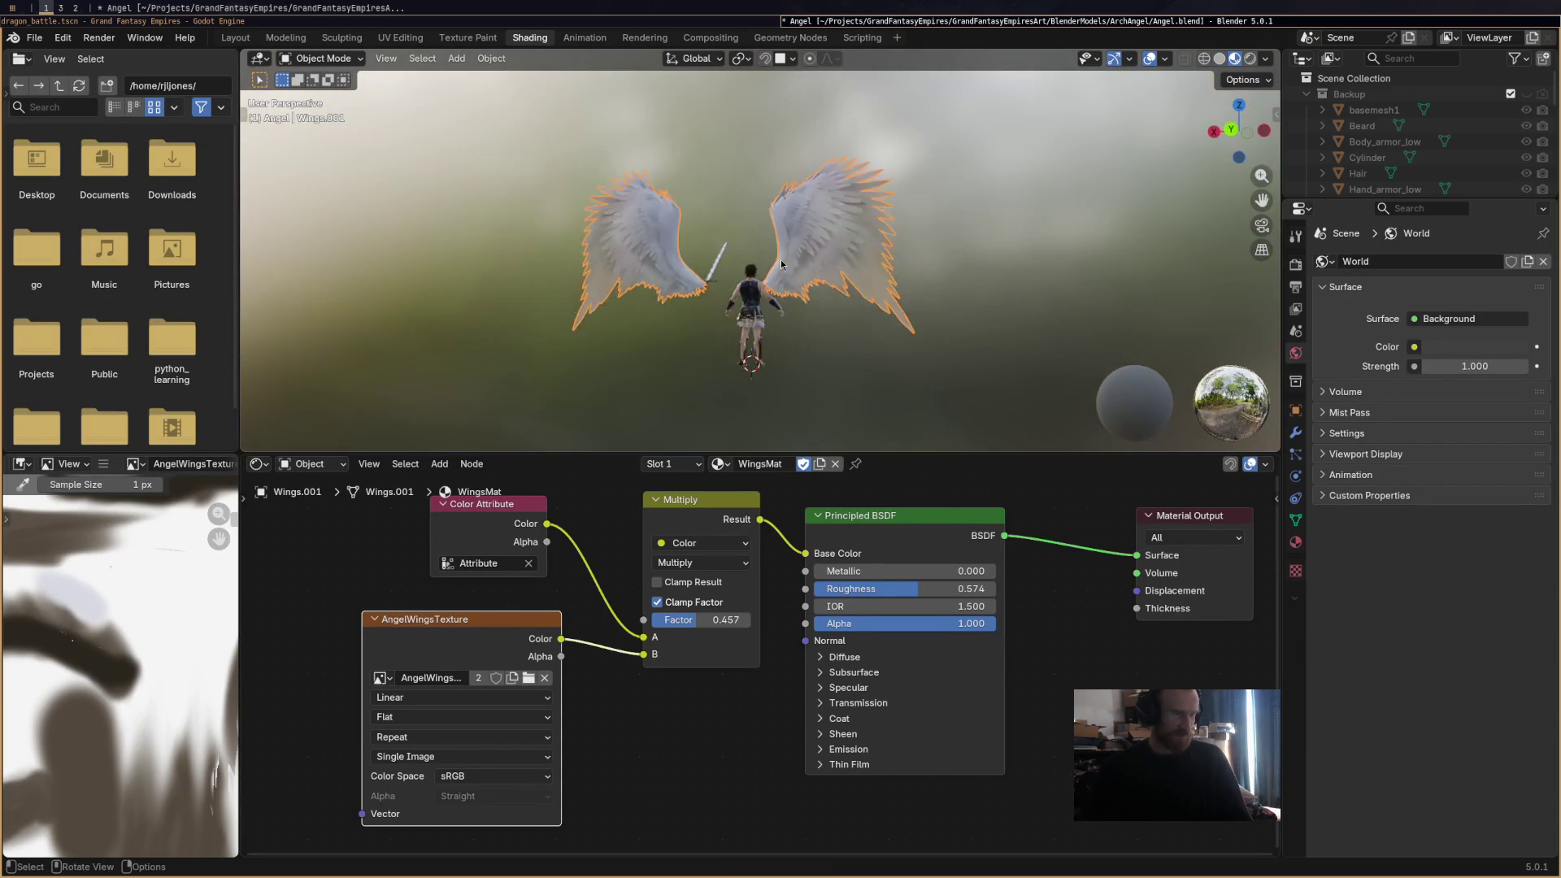
pyautogui.scroll(-2, 760, 240)
pyautogui.scroll(5, 803, 222)
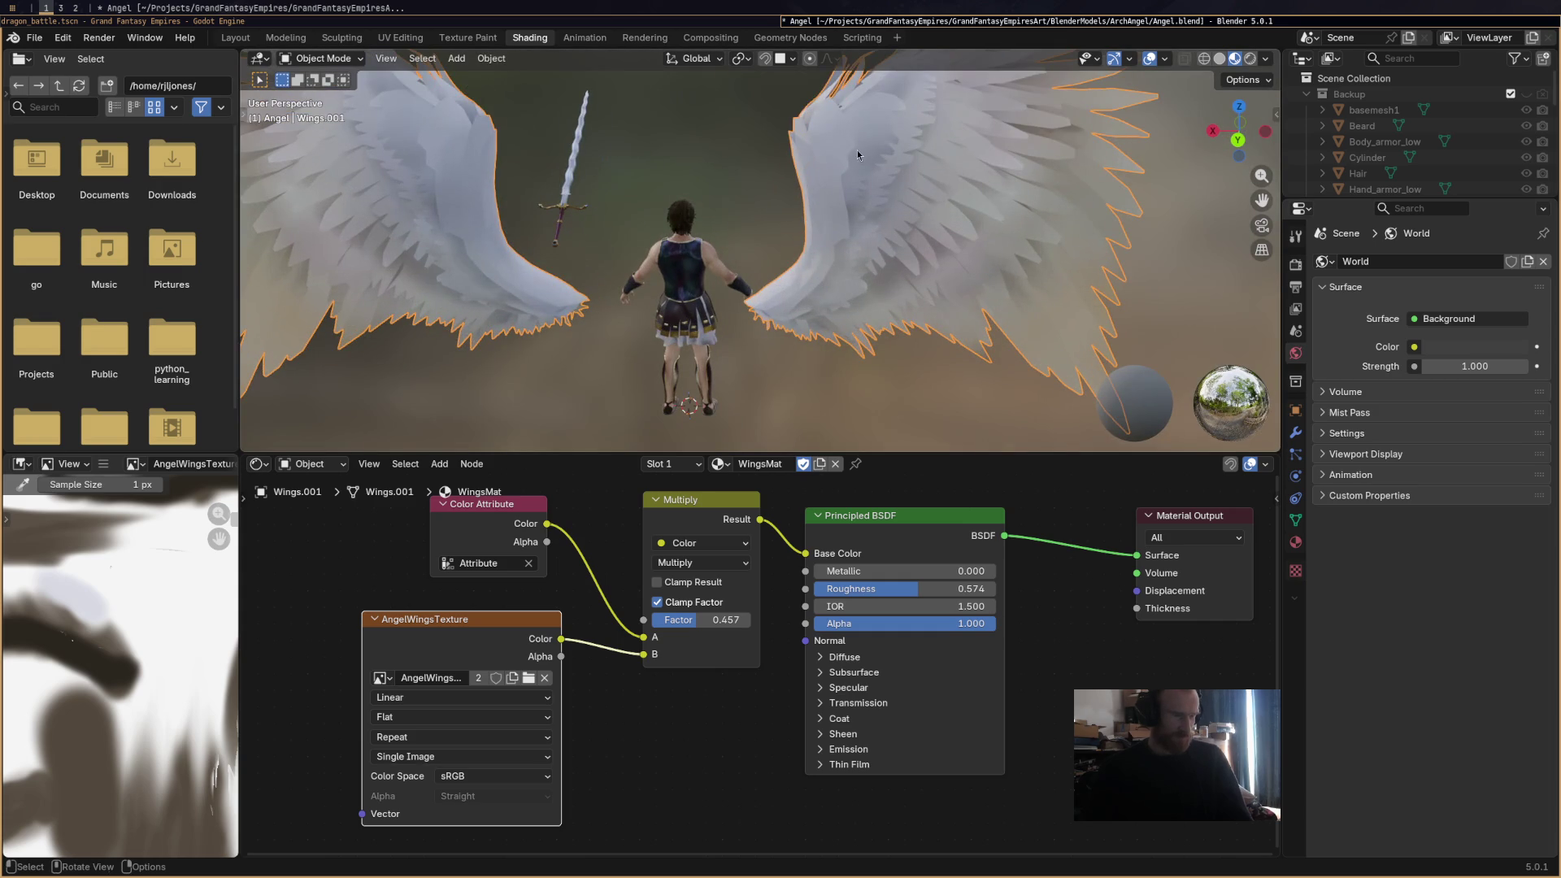
pyautogui.scroll(-3, 851, 304)
pyautogui.moveTo(851, 304); pyautogui.dragTo(813, 334, button='middle')
pyautogui.scroll(-2, 813, 333)
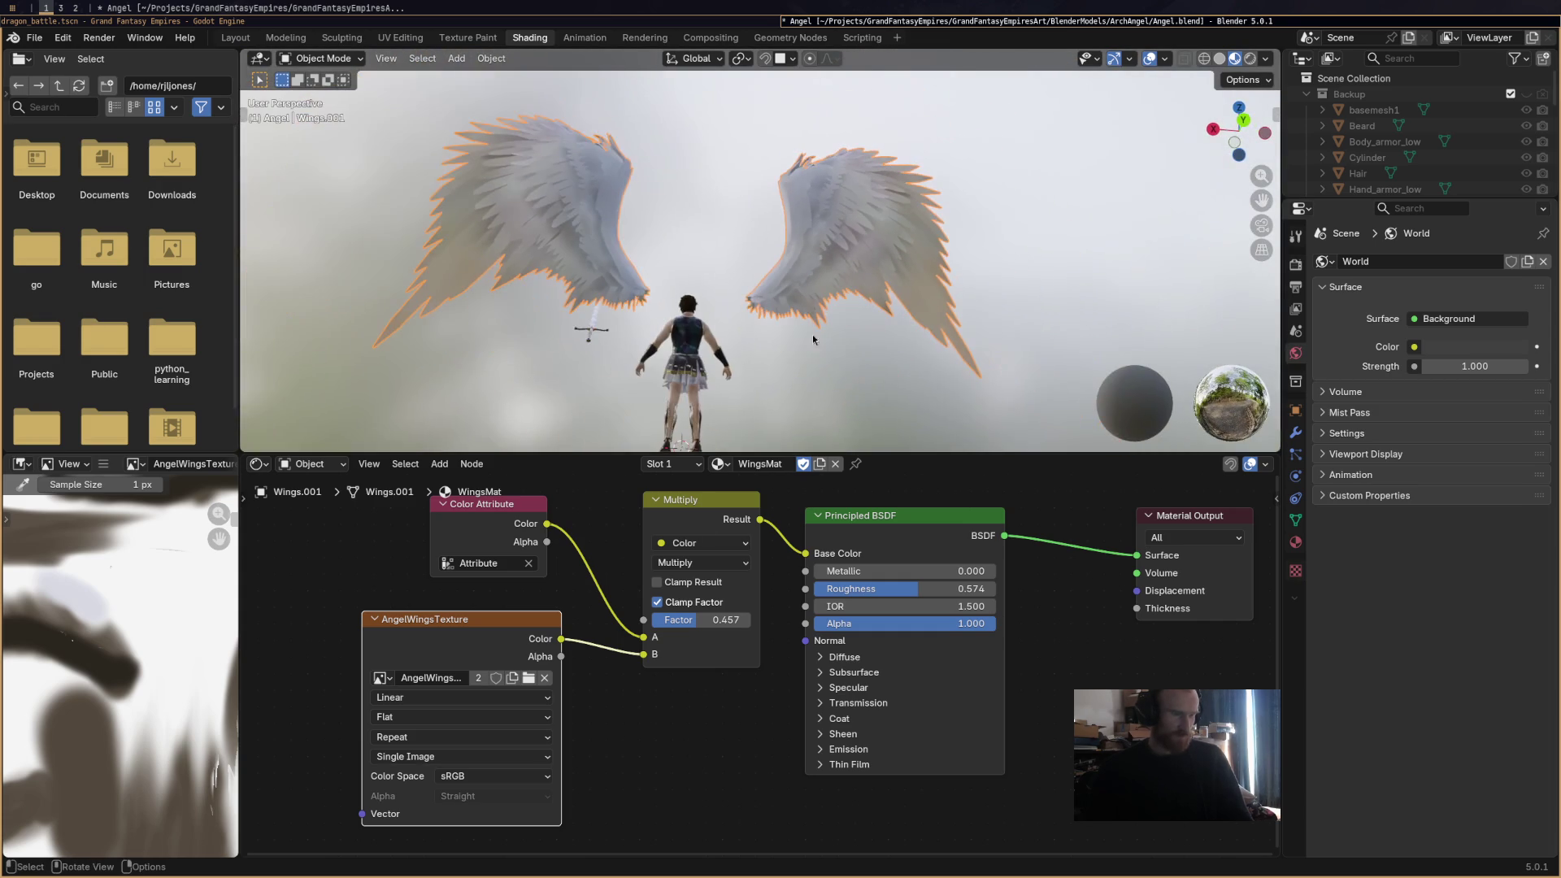
# Reset the Multiply factor to 1.000, then settle it at 0.556 and save Angel.blend.
pyautogui.moveTo(713, 627)
pyautogui.mouseDown()
pyautogui.moveTo(691, 626)
pyautogui.moveTo(768, 626)
pyautogui.moveTo(720, 627)
pyautogui.mouseUp()
pyautogui.scroll(-2, 817, 366)
pyautogui.moveTo(829, 363)
pyautogui.mouseDown(button='middle')
pyautogui.moveTo(923, 422)
pyautogui.moveTo(1007, 422)
pyautogui.moveTo(762, 421)
pyautogui.moveTo(716, 618)
pyautogui.mouseUp(button='middle')
pyautogui.moveTo(715, 619); pyautogui.dragTo(693, 619)
pyautogui.moveTo(887, 389)
pyautogui.mouseDown(button='middle')
pyautogui.moveTo(881, 330)
pyautogui.moveTo(886, 390)
pyautogui.moveTo(880, 335)
pyautogui.moveTo(853, 418)
pyautogui.moveTo(835, 307)
pyautogui.mouseUp(button='middle')
pyautogui.scroll(5, 841, 336)
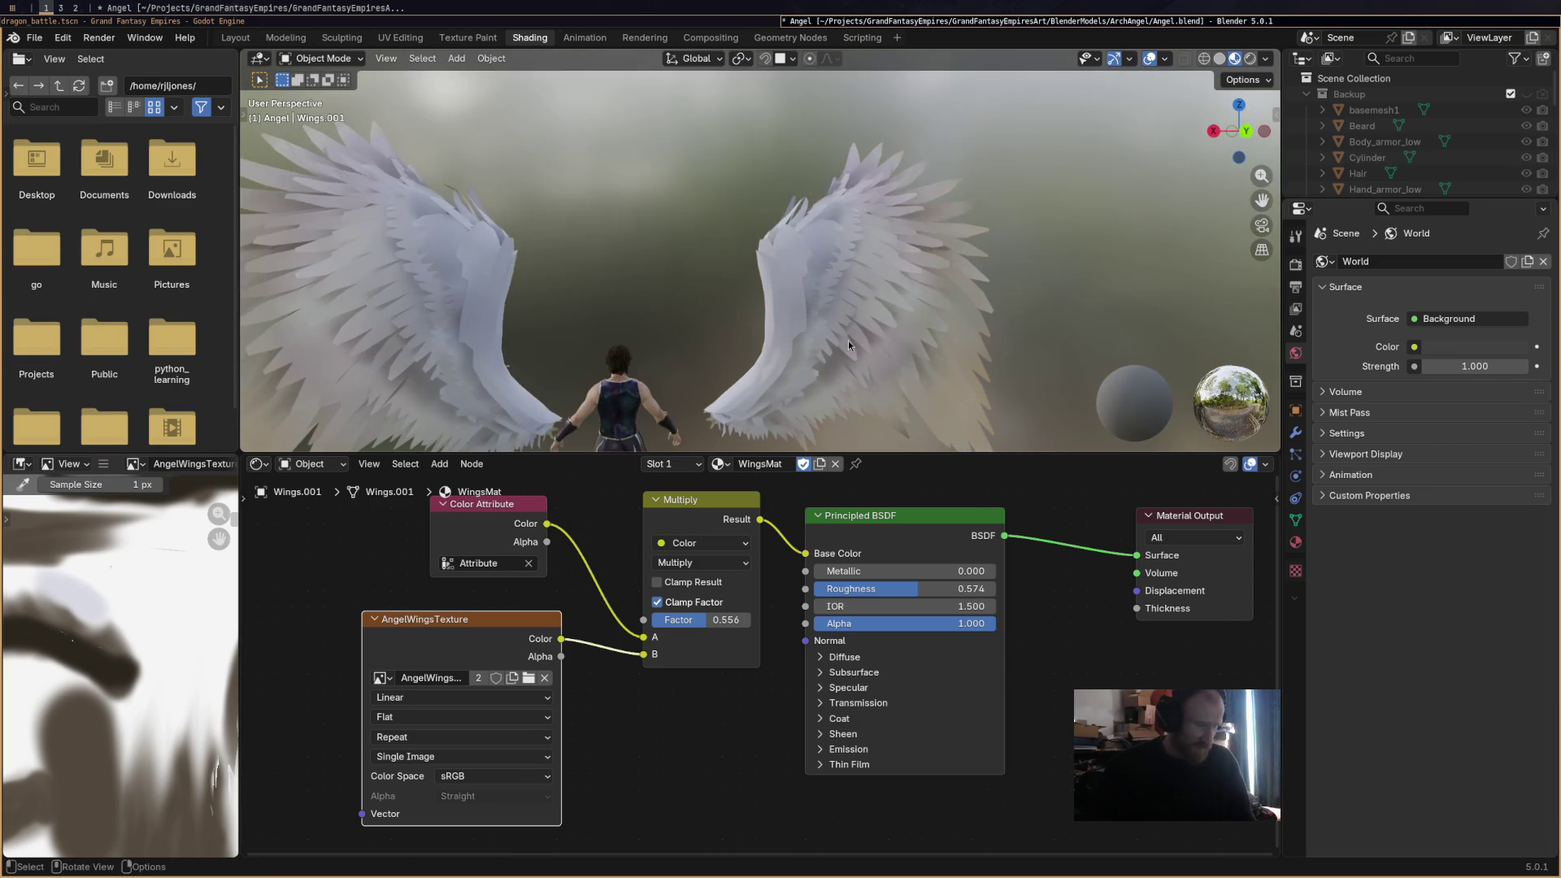
pyautogui.hotkey('ctrl', 's')
pyautogui.moveTo(876, 359)
pyautogui.mouseDown(button='middle')
pyautogui.moveTo(1099, 384)
pyautogui.moveTo(906, 348)
pyautogui.mouseUp(button='middle')
pyautogui.scroll(-5, 906, 350)
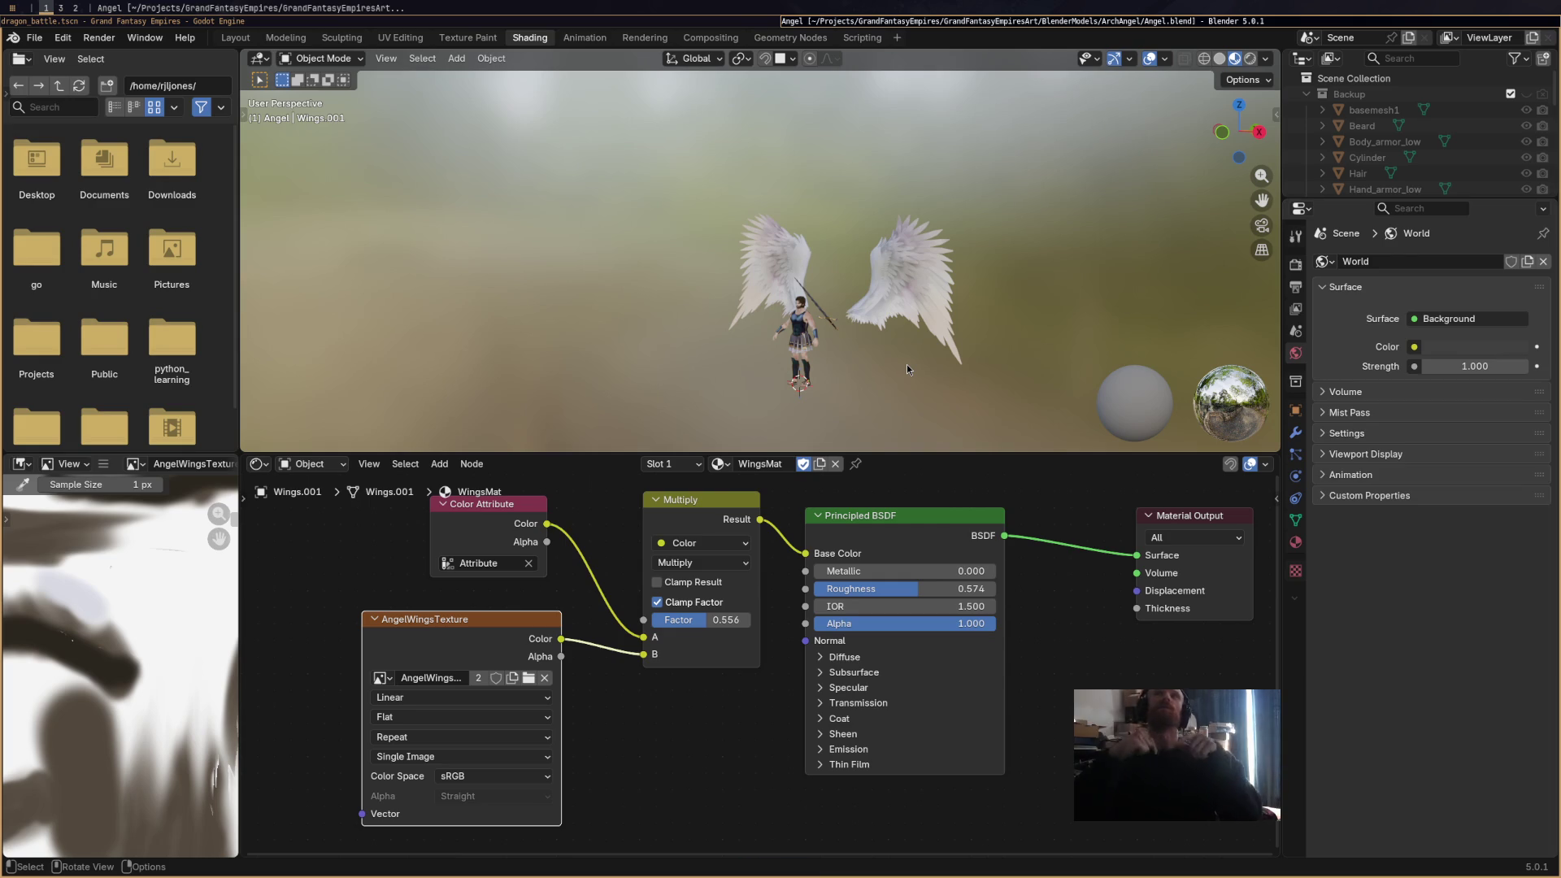
# Orbit and zoom around the angel to inspect the shaded wings from several angles.
pyautogui.moveTo(837, 379)
pyautogui.mouseDown(button='middle')
pyautogui.moveTo(961, 354)
pyautogui.moveTo(813, 325)
pyautogui.mouseUp(button='middle')
pyautogui.scroll(3, 805, 323)
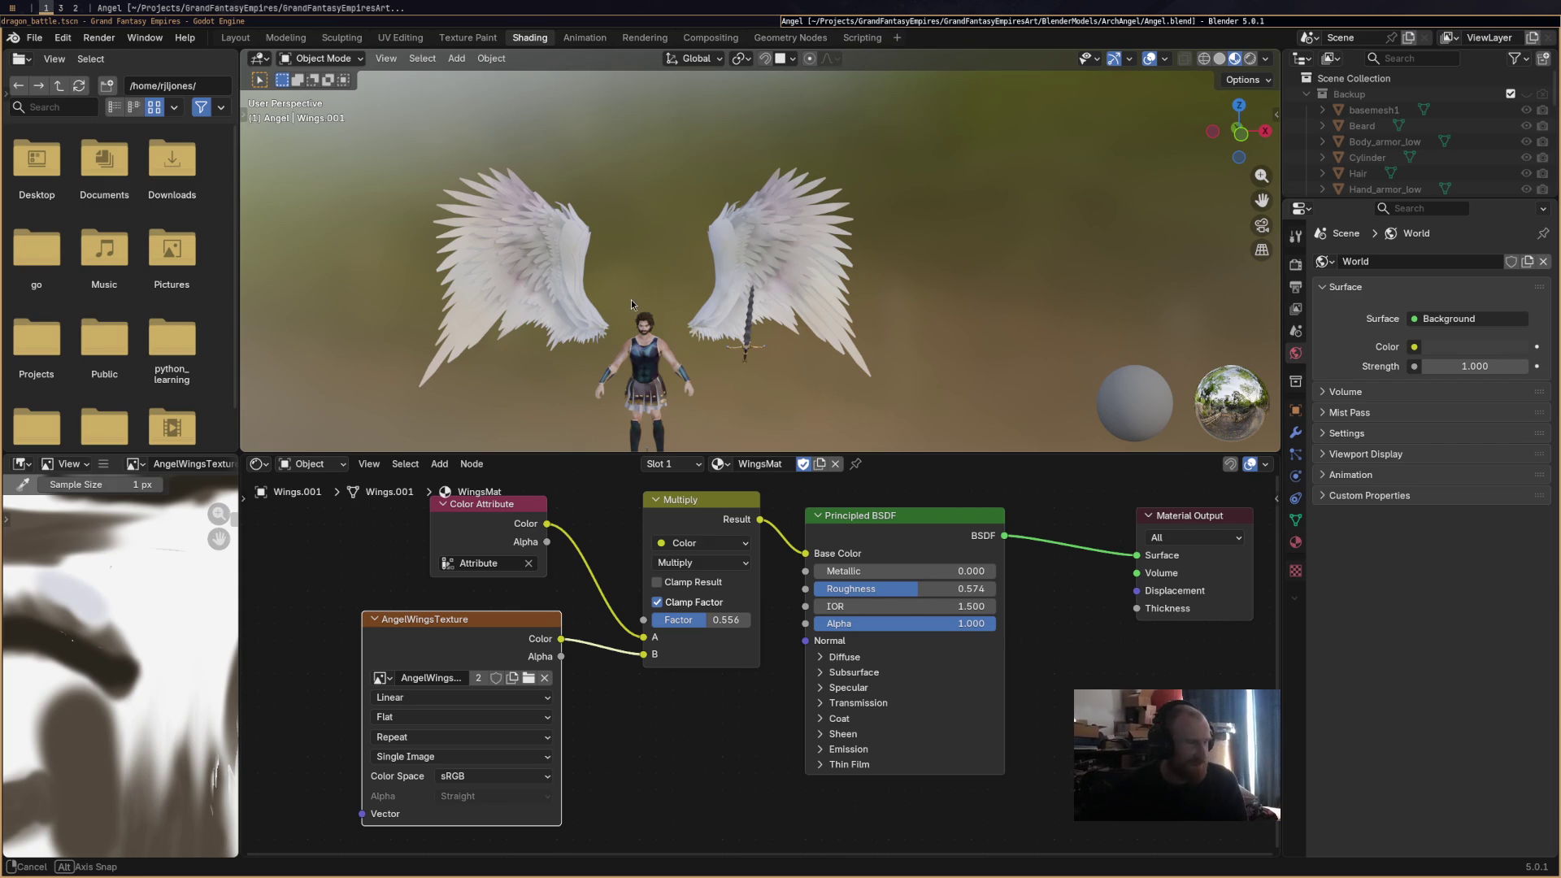
pyautogui.moveTo(802, 323)
pyautogui.mouseDown(button='middle')
pyautogui.moveTo(489, 258)
pyautogui.moveTo(818, 262)
pyautogui.mouseUp(button='middle')
pyautogui.scroll(2, 492, 259)
pyautogui.scroll(-2, 522, 263)
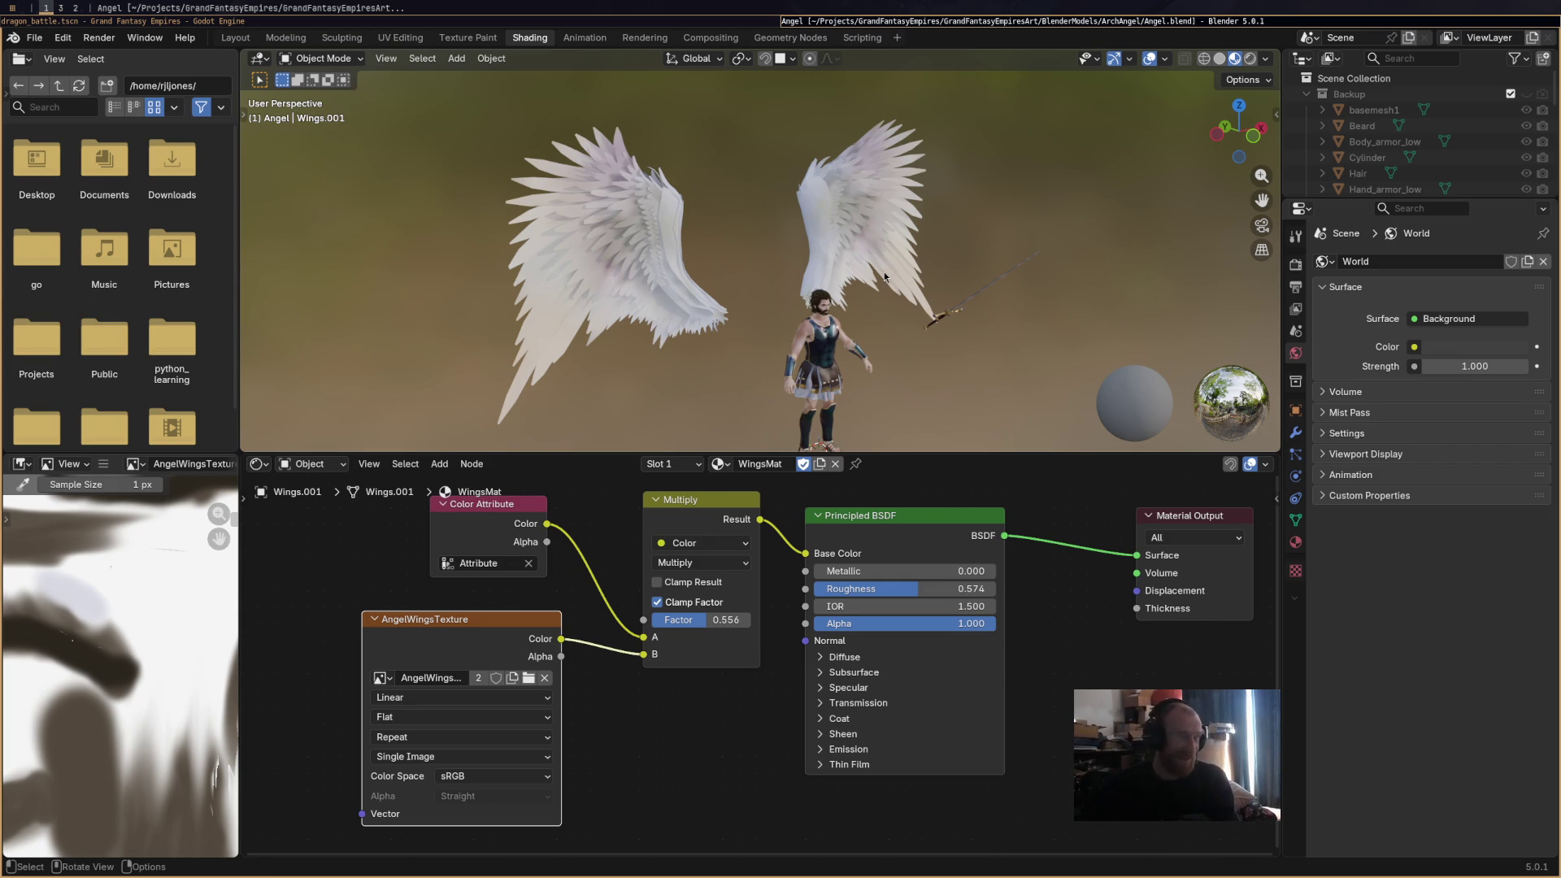
pyautogui.moveTo(885, 271); pyautogui.dragTo(904, 352, button='middle')
# Switch to the Layout workspace, selecting Wings.001 and then deselecting it in Object Mode.
pyautogui.click(234, 38)
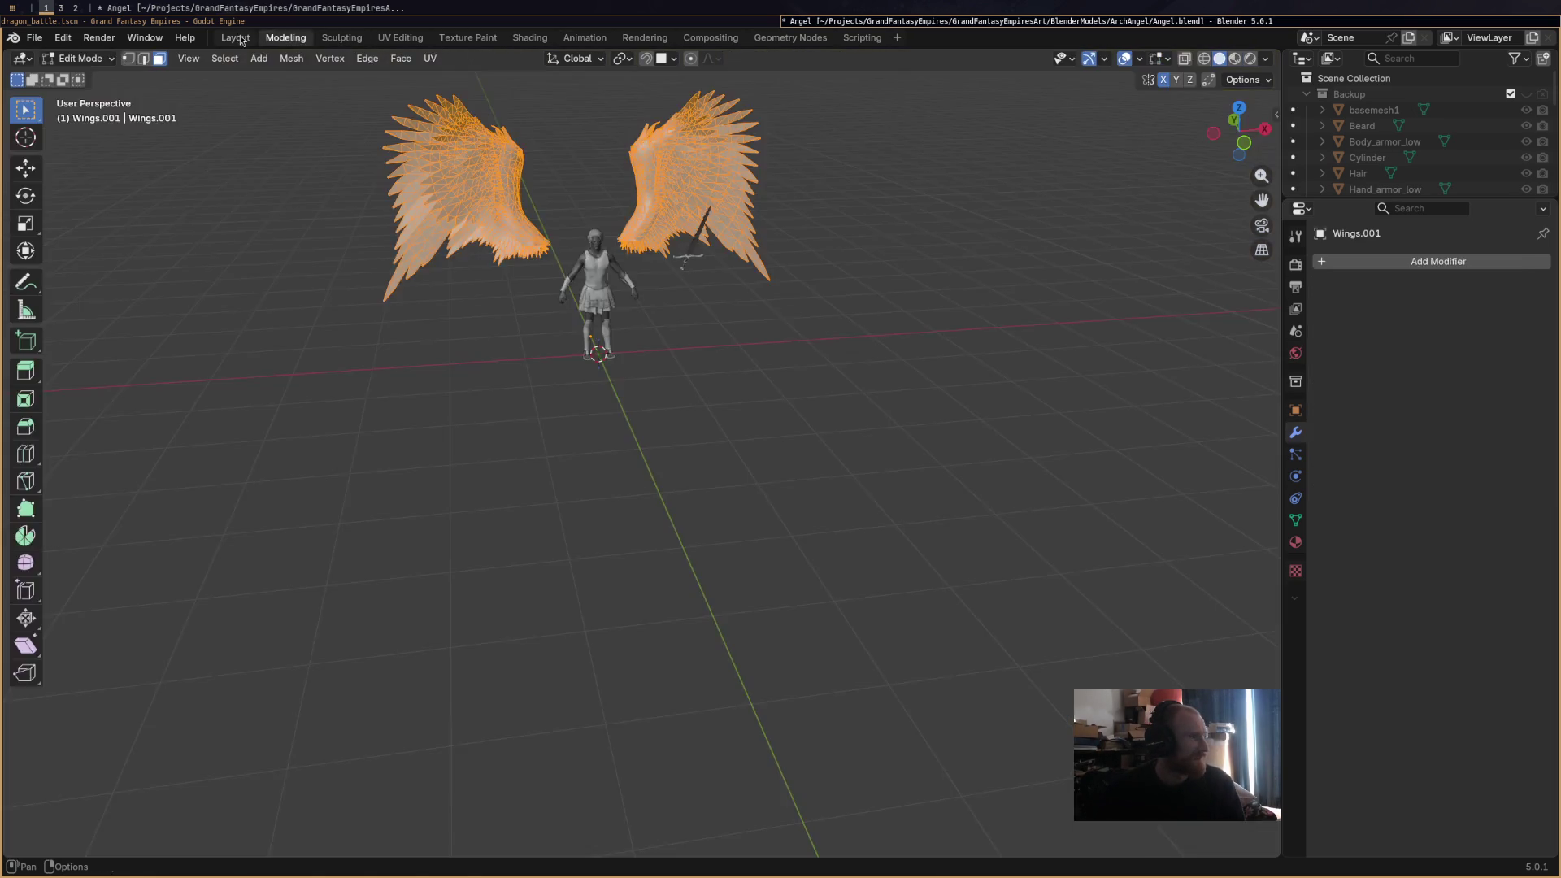
pyautogui.click(615, 351)
pyautogui.moveTo(615, 351)
pyautogui.mouseDown(button='middle')
pyautogui.moveTo(470, 489)
pyautogui.moveTo(439, 413)
pyautogui.moveTo(578, 397)
pyautogui.moveTo(543, 392)
pyautogui.moveTo(588, 403)
pyautogui.moveTo(579, 339)
pyautogui.moveTo(607, 396)
pyautogui.moveTo(674, 416)
pyautogui.moveTo(633, 458)
pyautogui.mouseUp(button='middle')
pyautogui.scroll(5, 793, 397)
pyautogui.scroll(-5, 791, 397)
pyautogui.scroll(-5, 675, 417)
pyautogui.click(633, 458)
pyautogui.scroll(3, 642, 504)
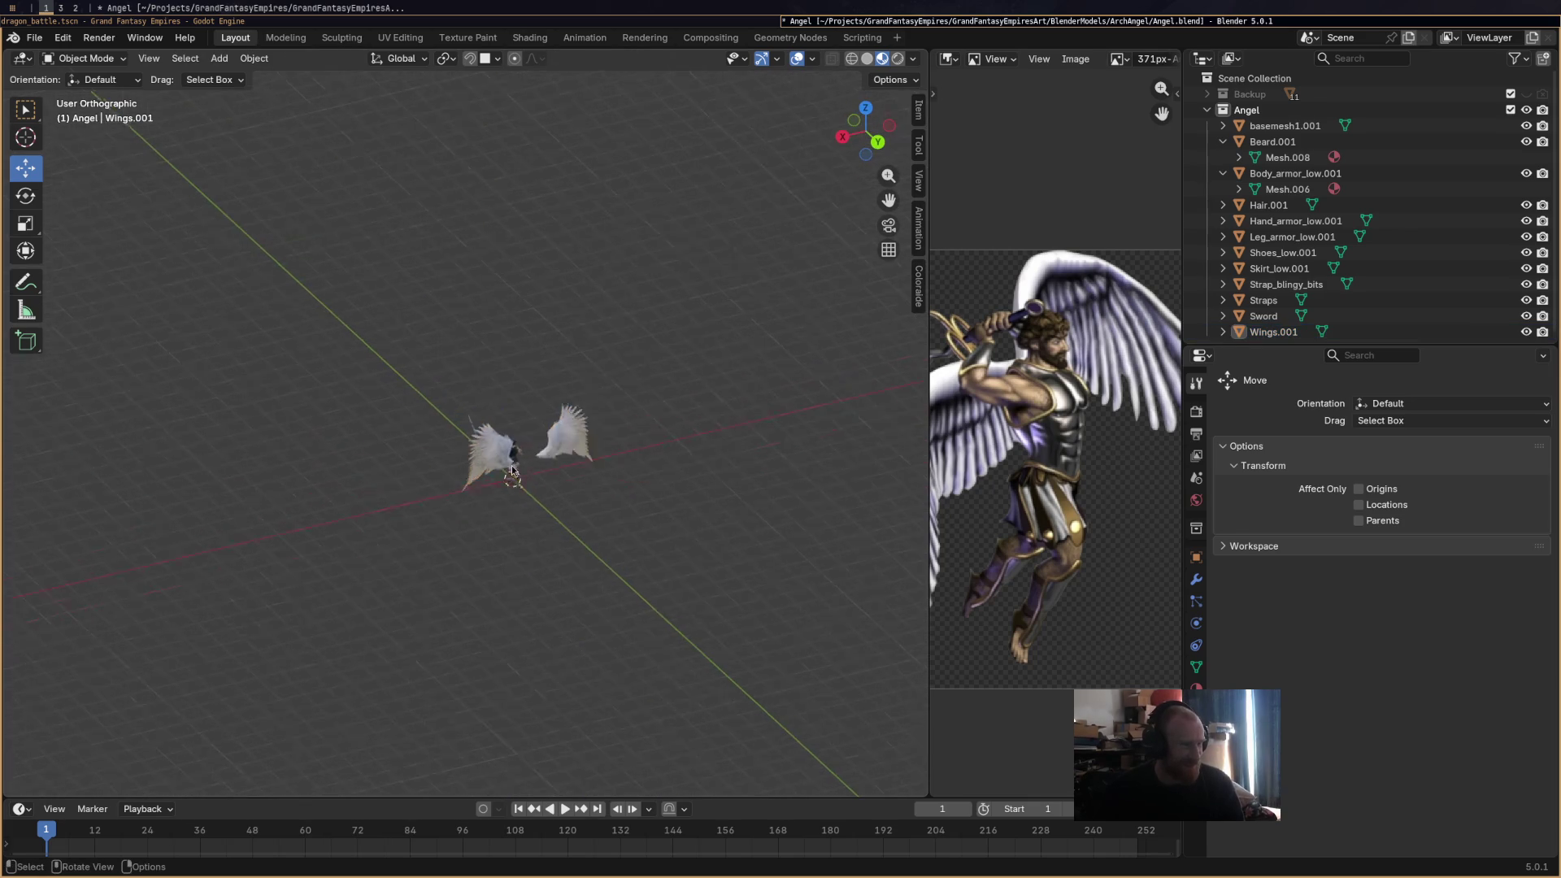
# Orbit and zoom to an elevated three-quarter view toward the front of the angel.
pyautogui.moveTo(650, 560)
pyautogui.mouseDown(button='middle')
pyautogui.moveTo(710, 557)
pyautogui.moveTo(713, 596)
pyautogui.moveTo(715, 575)
pyautogui.moveTo(843, 558)
pyautogui.moveTo(657, 593)
pyautogui.moveTo(780, 551)
pyautogui.moveTo(651, 520)
pyautogui.moveTo(703, 504)
pyautogui.moveTo(429, 519)
pyautogui.moveTo(618, 585)
pyautogui.moveTo(637, 621)
pyautogui.moveTo(481, 312)
pyautogui.moveTo(697, 469)
pyautogui.mouseUp(button='middle')
pyautogui.moveTo(800, 464)
pyautogui.mouseDown(button='middle')
pyautogui.moveTo(801, 515)
pyautogui.moveTo(39, 534)
pyautogui.mouseUp(button='middle')
pyautogui.moveTo(441, 470)
pyautogui.mouseDown(button='middle')
pyautogui.moveTo(679, 512)
pyautogui.moveTo(516, 489)
pyautogui.moveTo(527, 505)
pyautogui.moveTo(730, 550)
pyautogui.moveTo(735, 579)
pyautogui.mouseUp(button='middle')
pyautogui.scroll(-4, 607, 490)
pyautogui.scroll(-4, 569, 488)
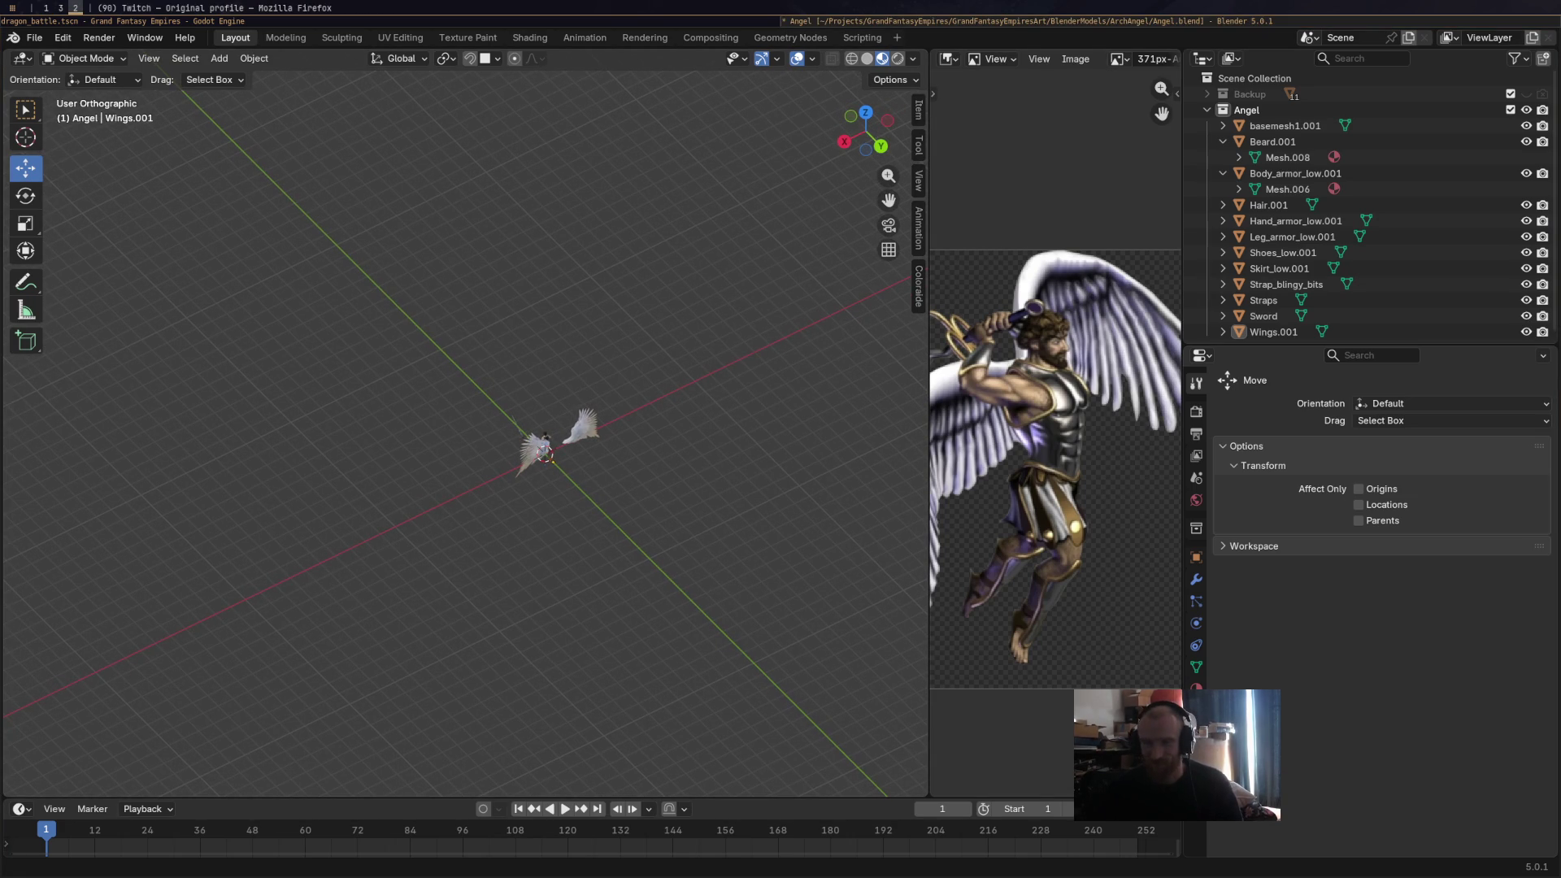
pyautogui.hotkey('ctrl', 'Tab')
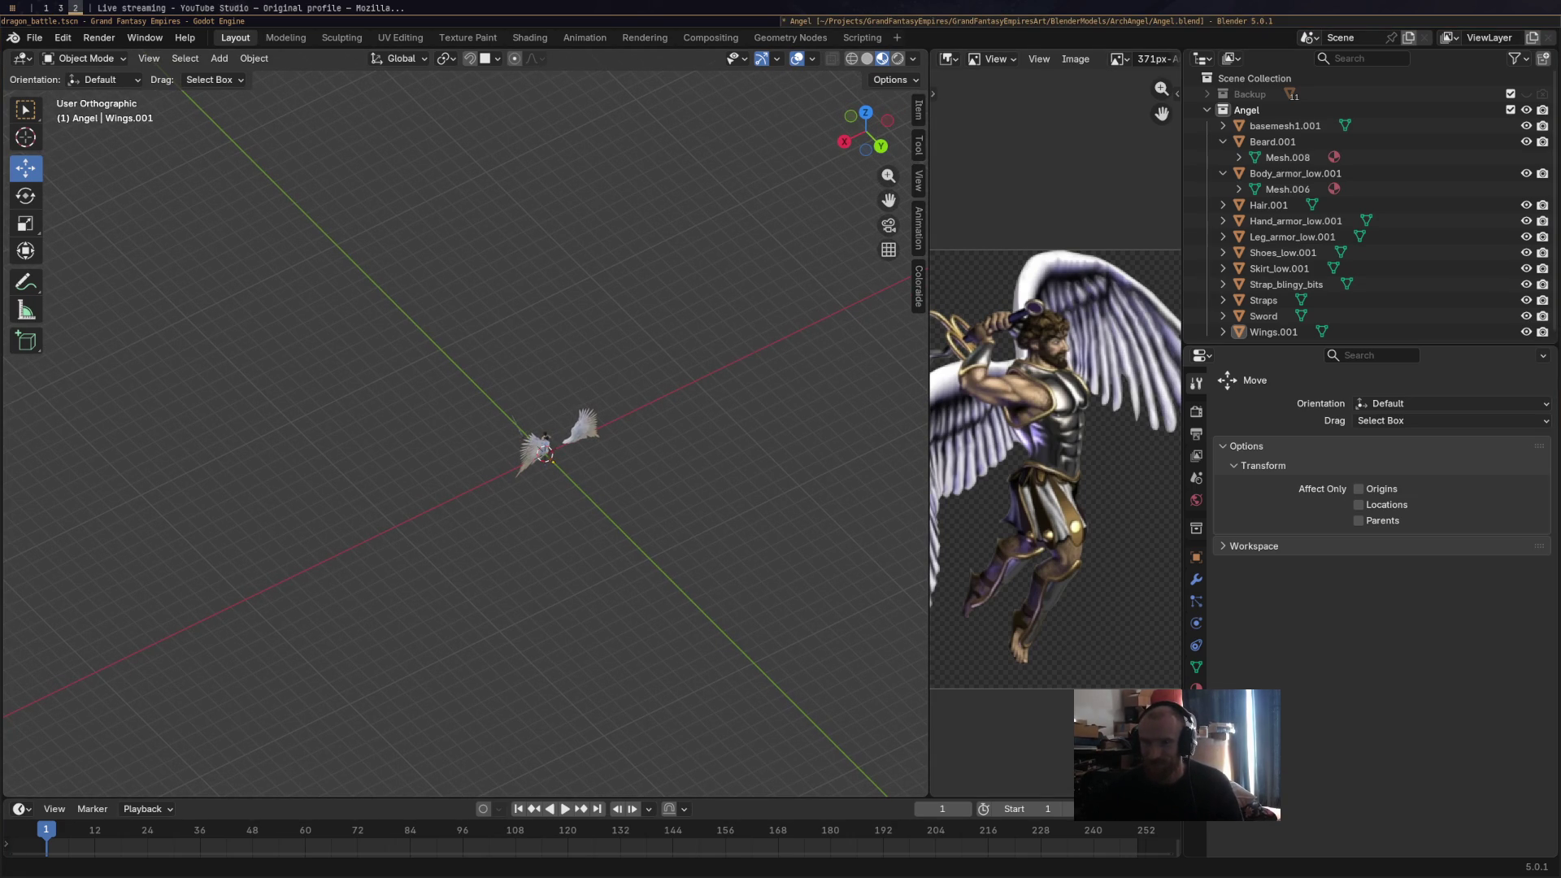
pyautogui.hotkey('ctrl', 'Tab')
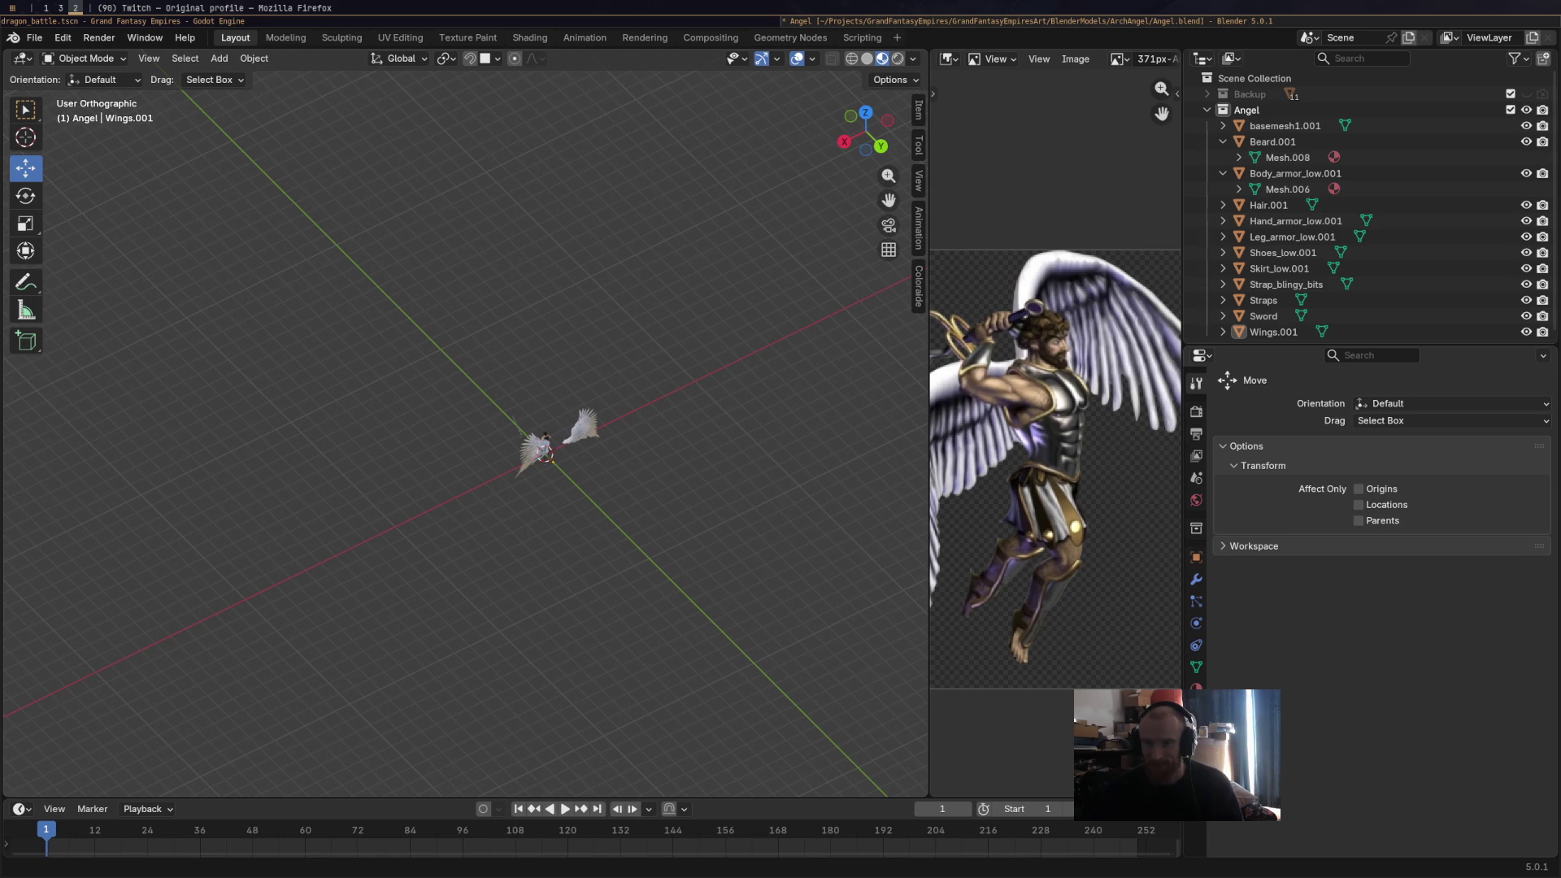
pyautogui.hotkey('ctrl', 'Tab')
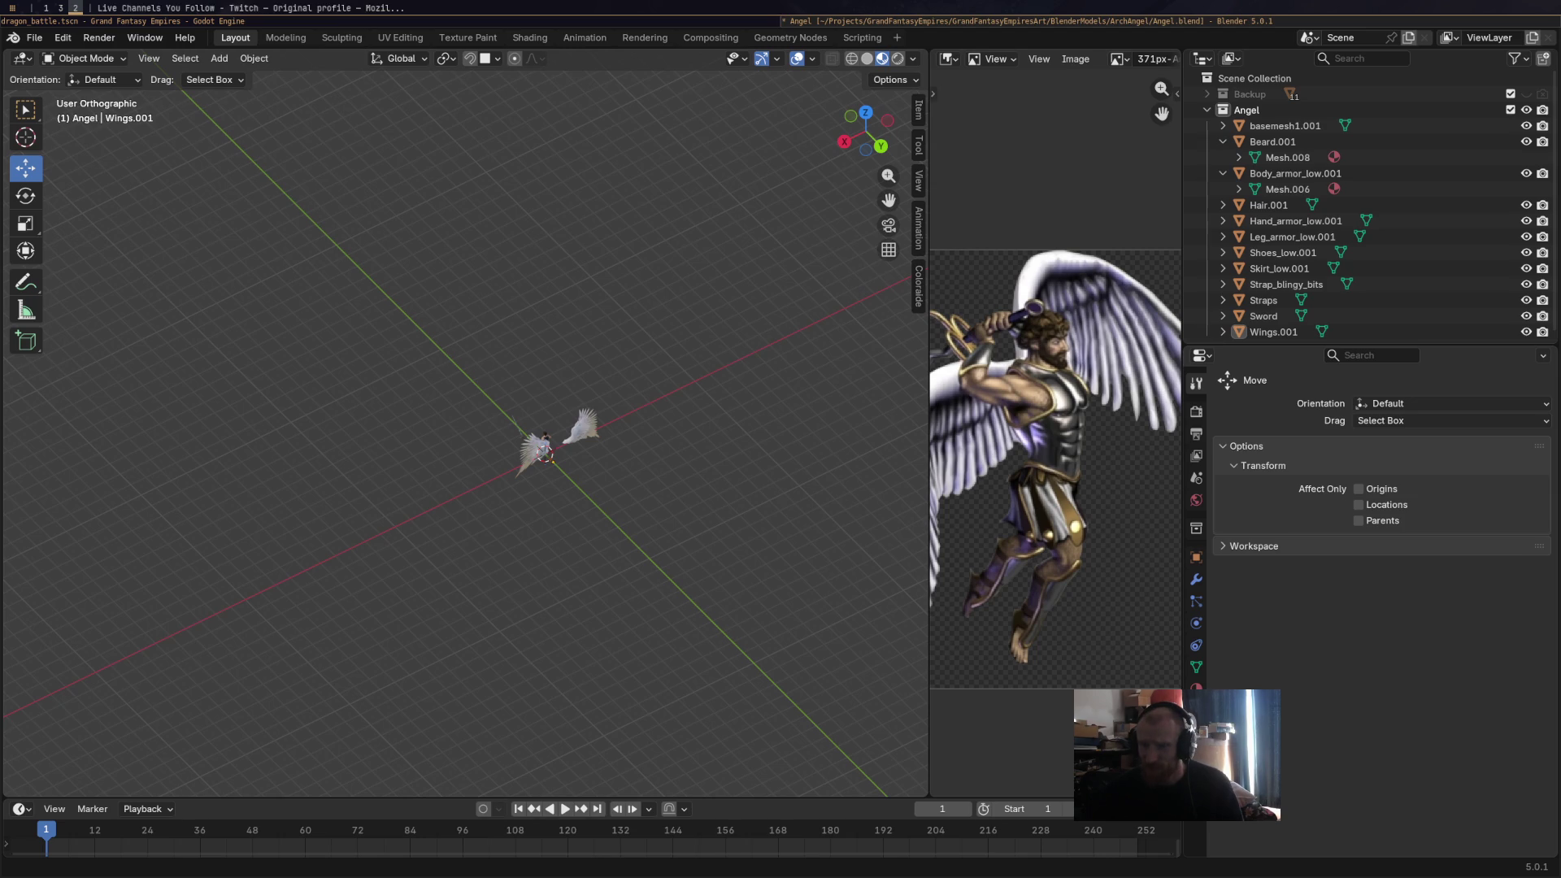